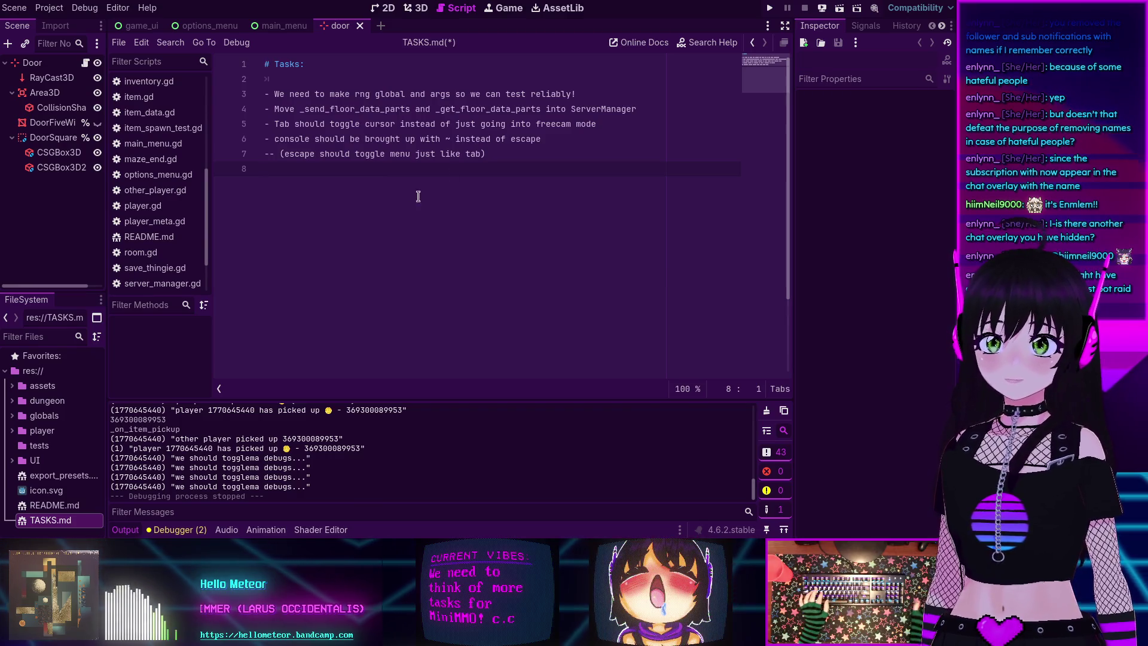
- Test-run the game through options, character creation and join screens back to the main menu, then stop
{"action": "key", "text": "F5"}
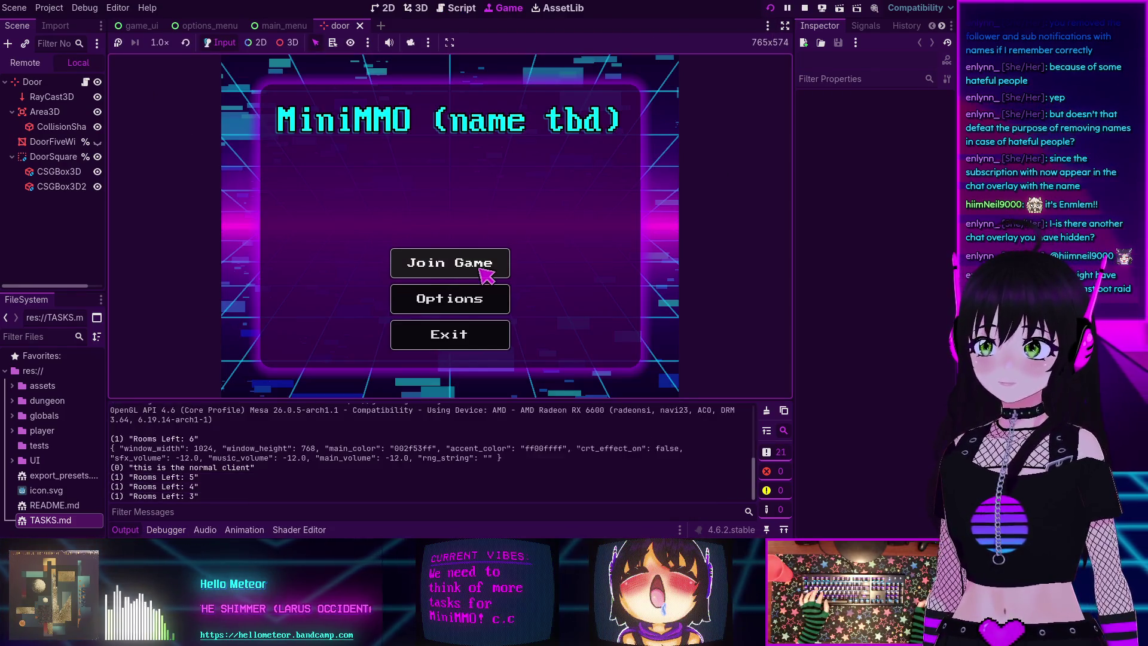
{"action": "left_click", "coordinate": [458, 303]}
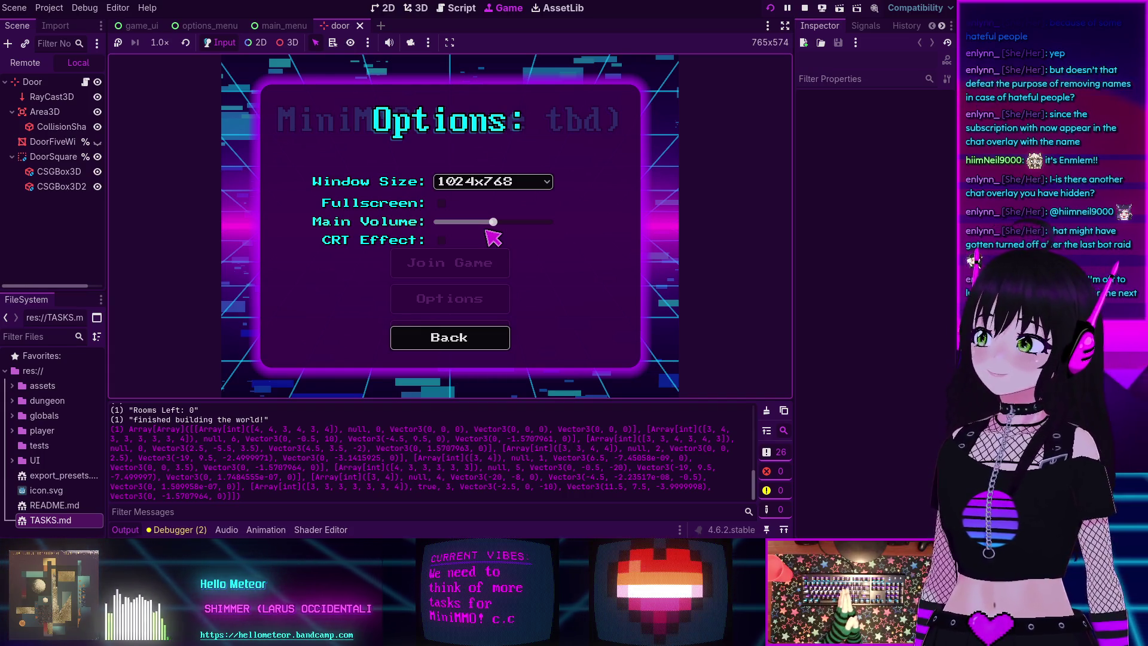
{"action": "left_click", "coordinate": [469, 336]}
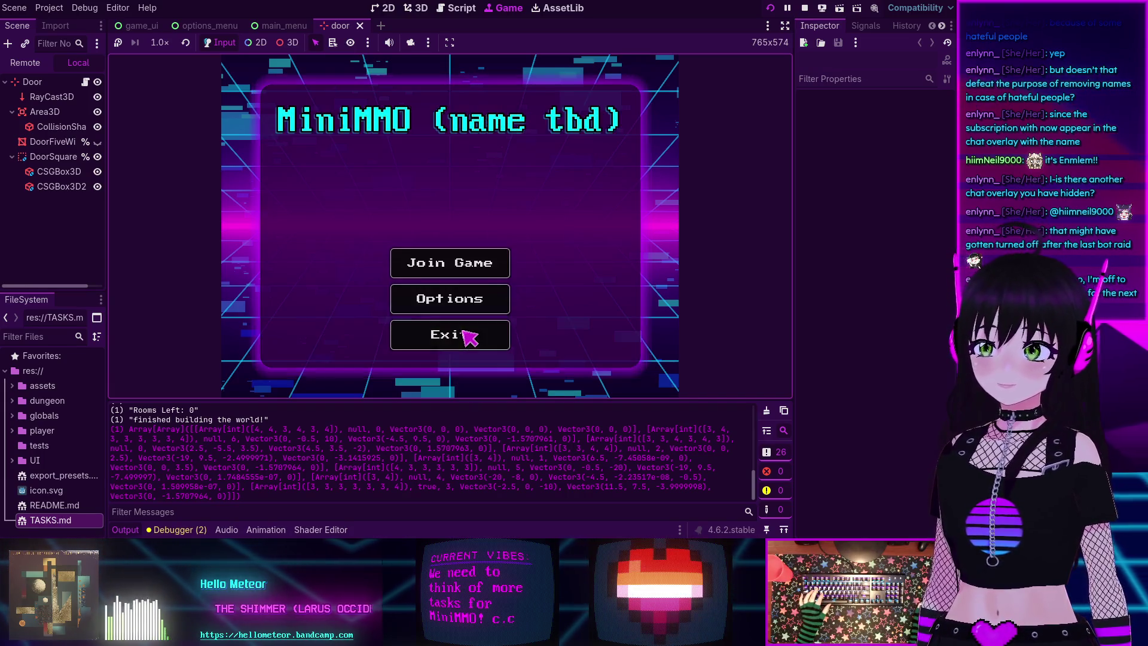
{"action": "left_click", "coordinate": [467, 269]}
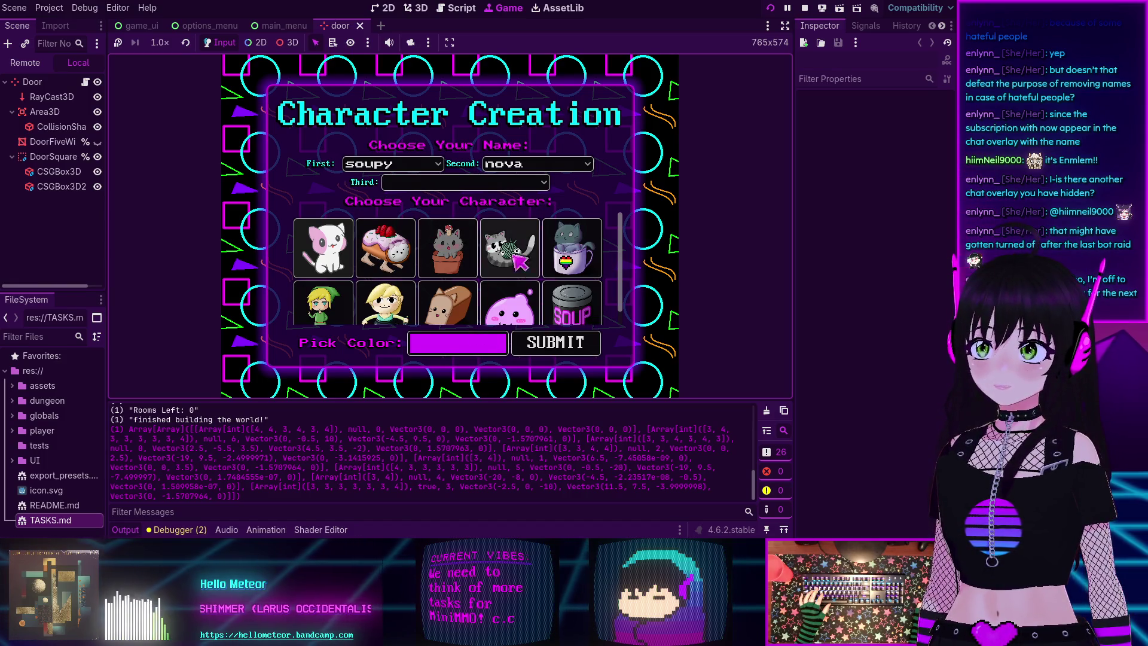
{"action": "left_click", "coordinate": [562, 342]}
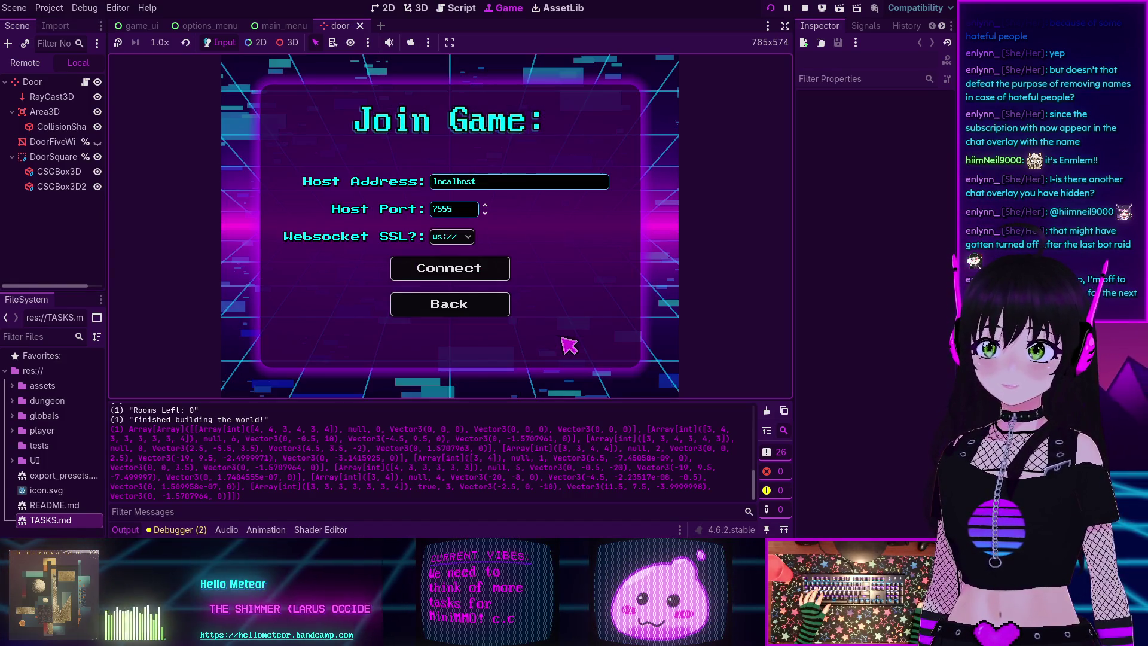
{"action": "left_click", "coordinate": [454, 306]}
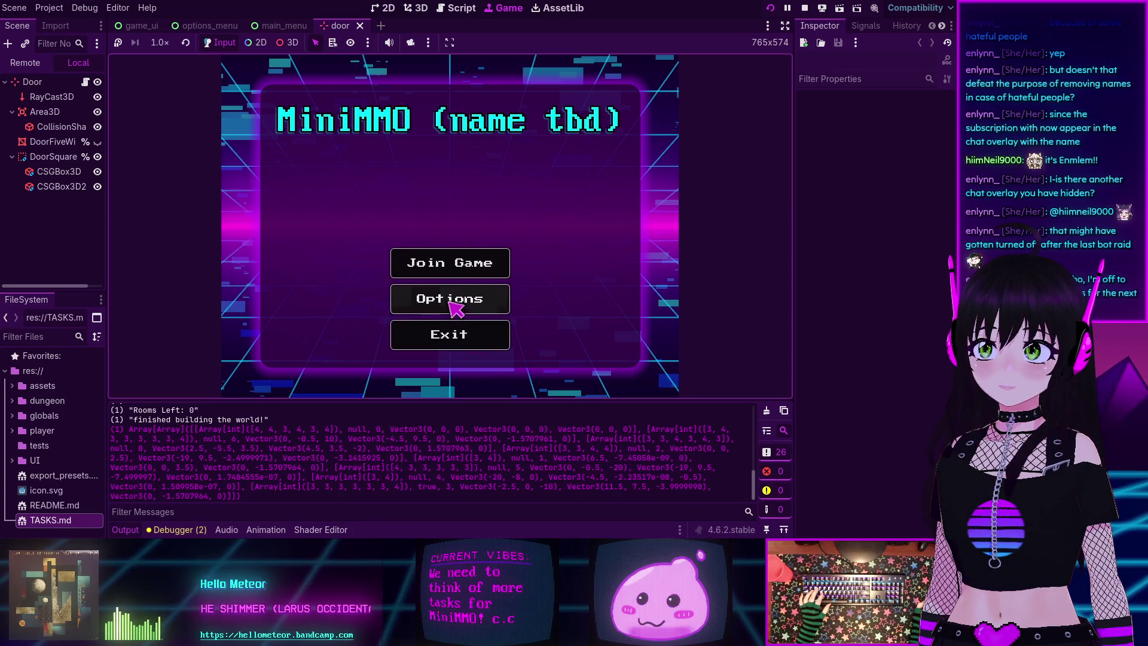
{"action": "left_click", "coordinate": [451, 266]}
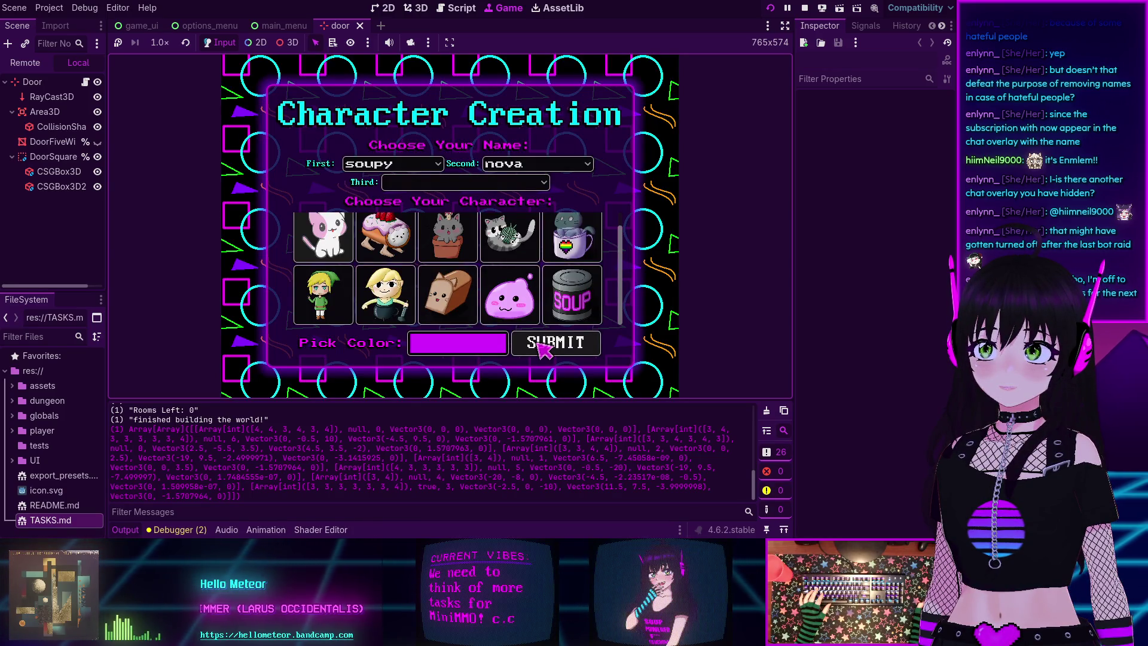
{"action": "left_click", "coordinate": [544, 347]}
{"action": "left_click", "coordinate": [451, 304]}
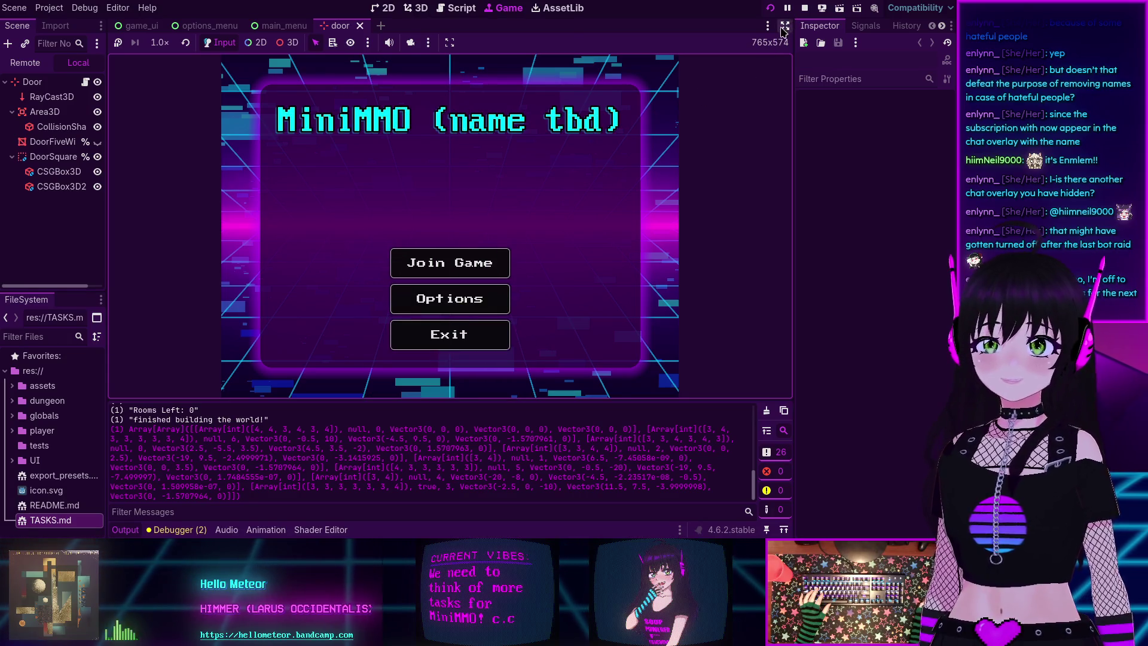
{"action": "key", "text": "F8"}
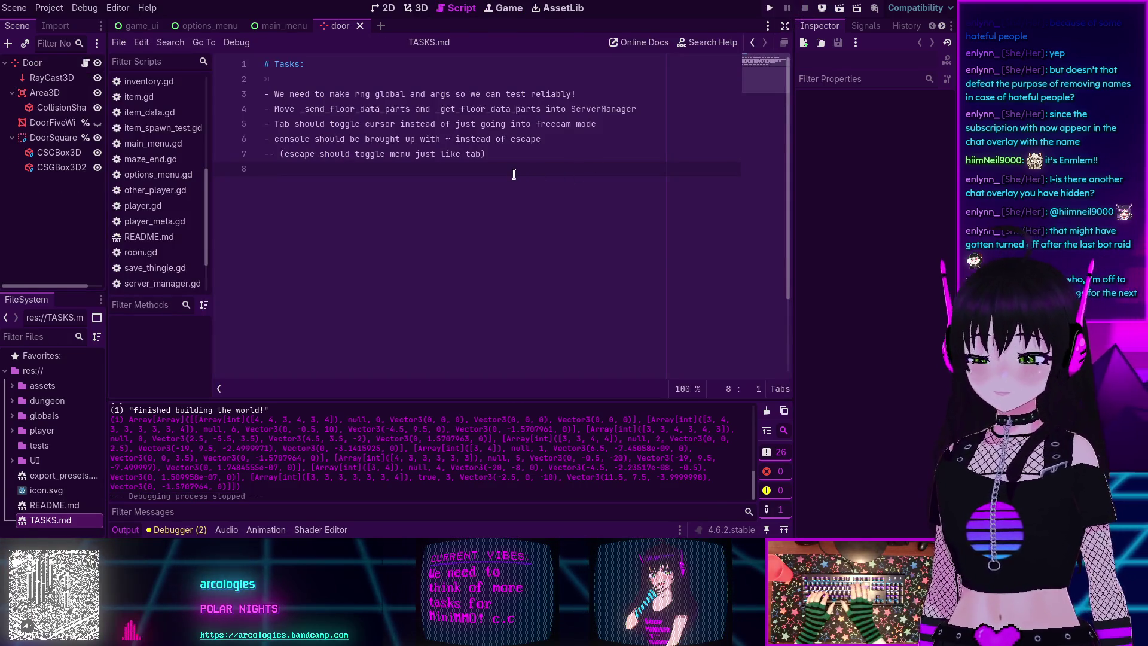
- Add '- character creation should have a back button' to TASKS.md and start a new '-' bullet
{"action": "type", "text": "- character creation should have a ba"}
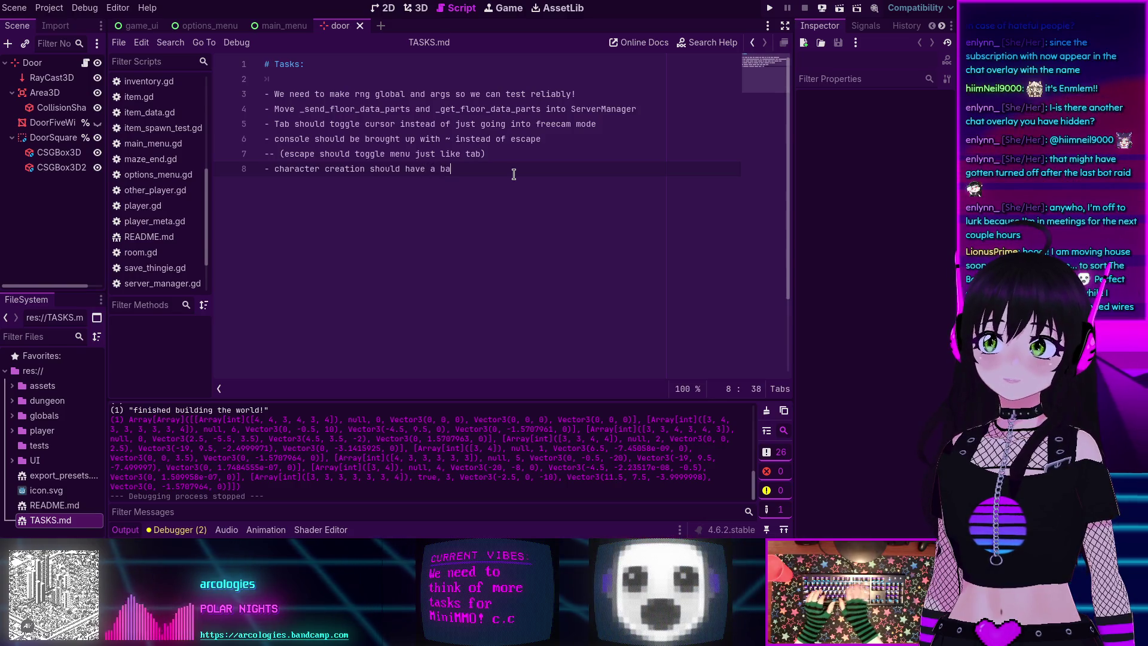
{"action": "type", "text": "ck button"}
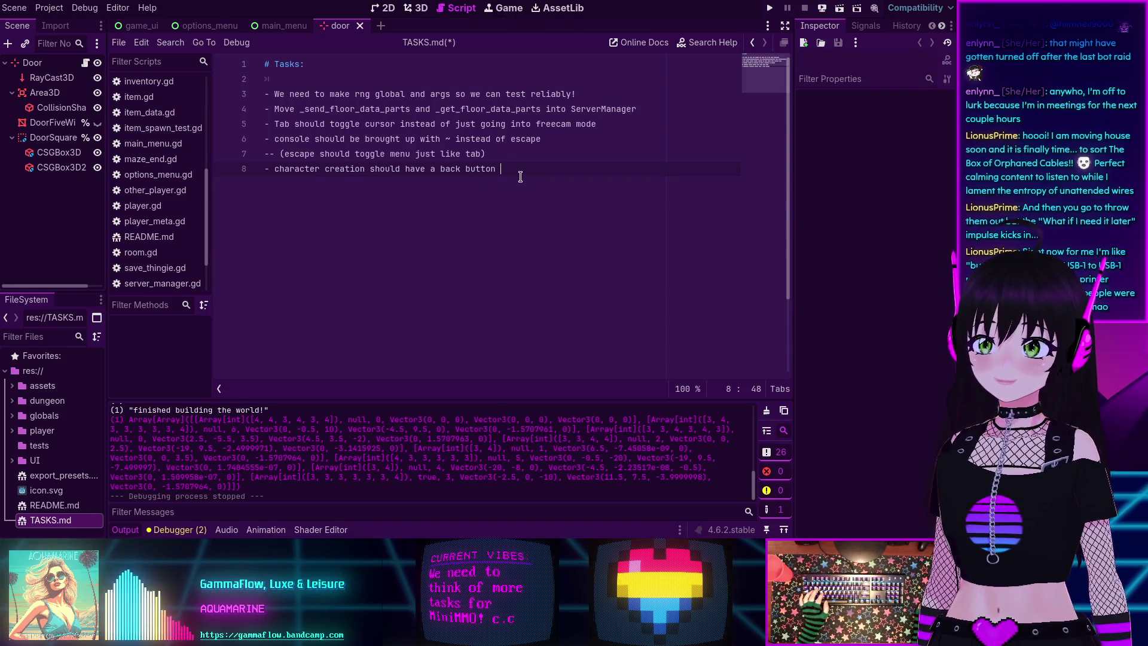
{"action": "key", "text": "BackSpace"}
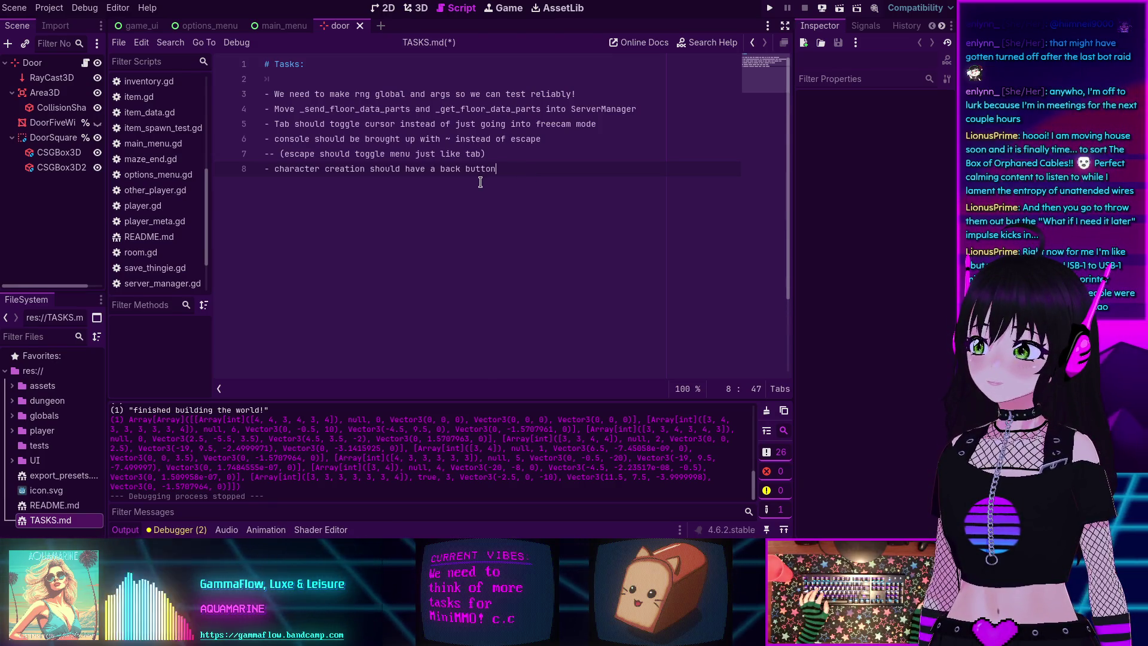
{"action": "key", "text": "Return"}
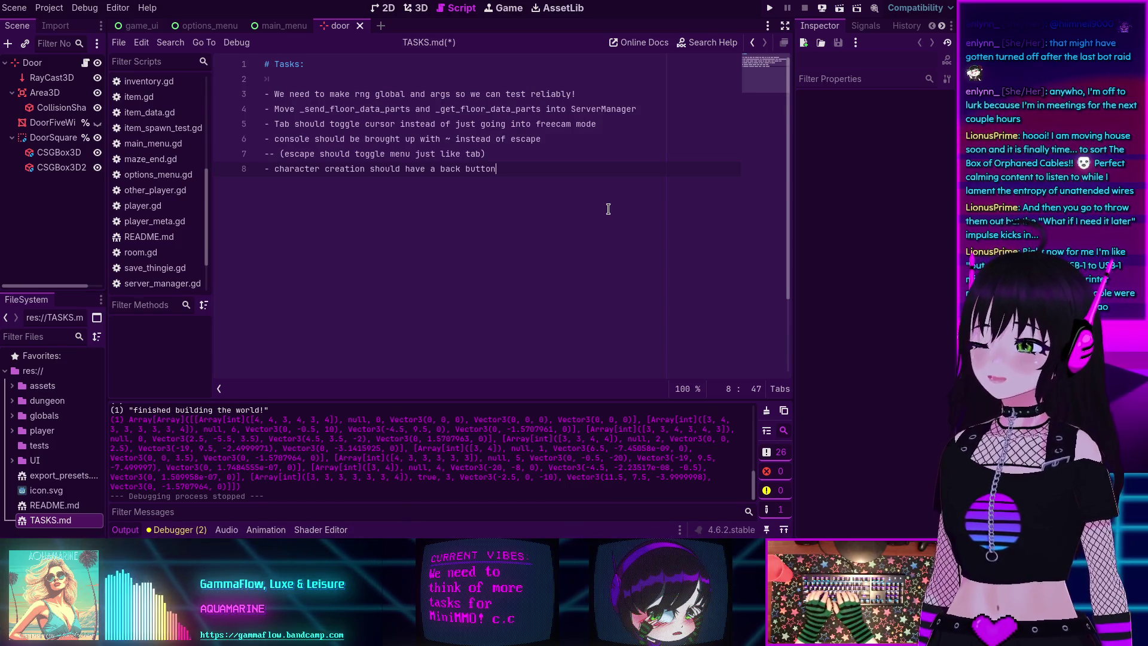
{"action": "type", "text": "-"}
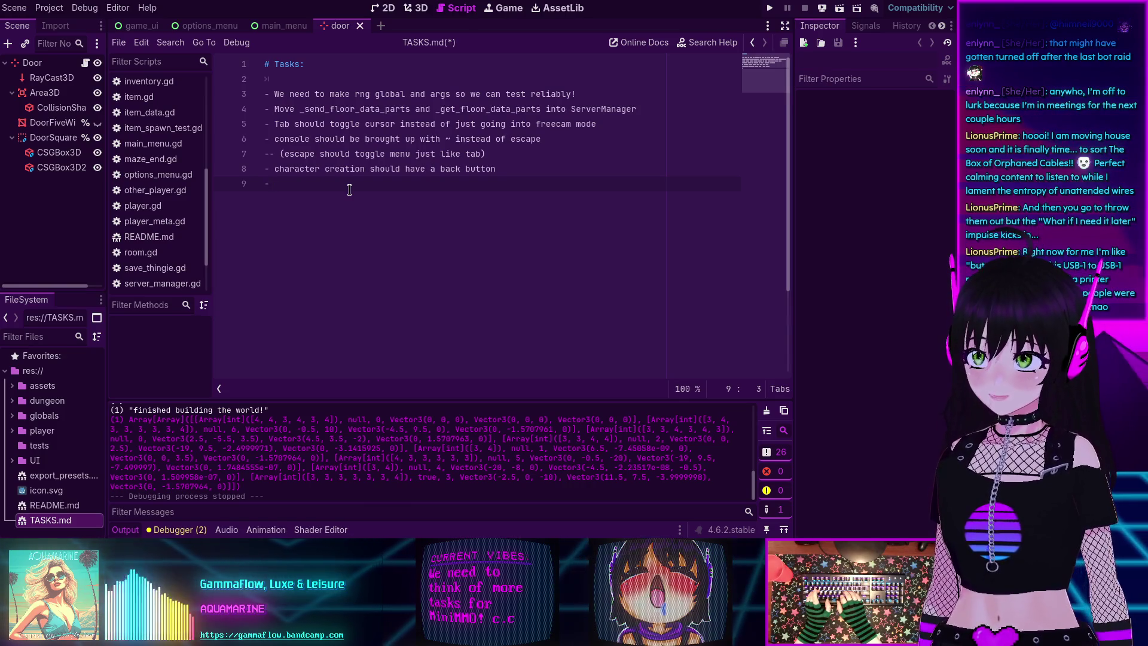
- Type the task 'switch the rooms from csgcombiners to meshes (and edit in Blender)' in TASKS.md
{"action": "type", "text": "ch the roo"}
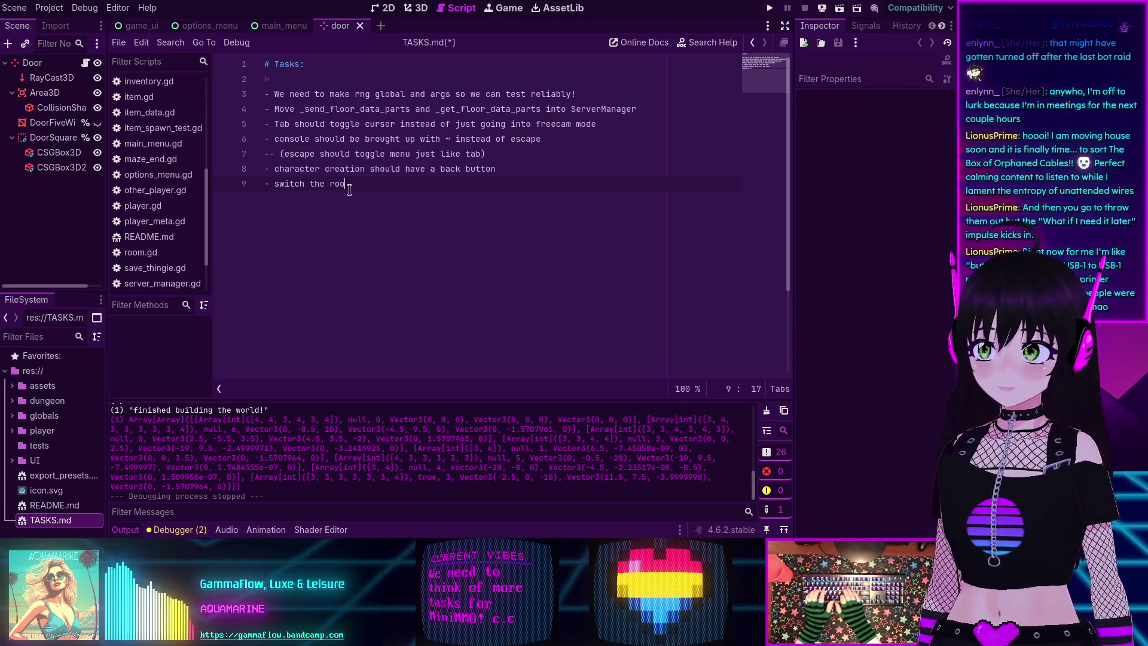
{"action": "type", "text": "t"}
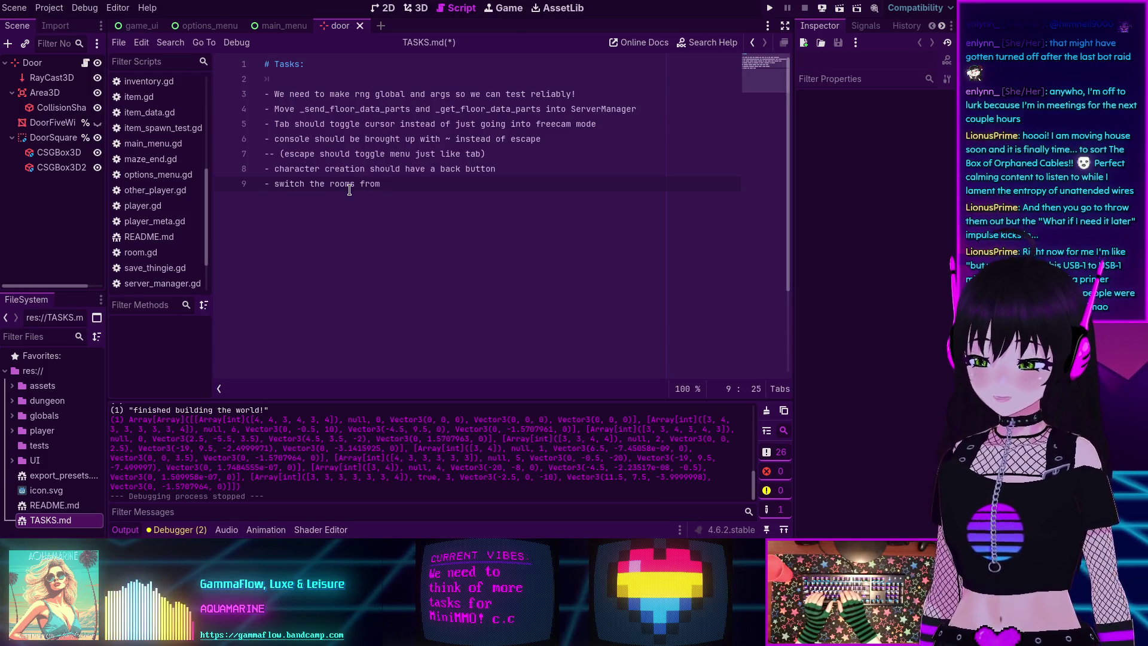
{"action": "type", "text": "cs"}
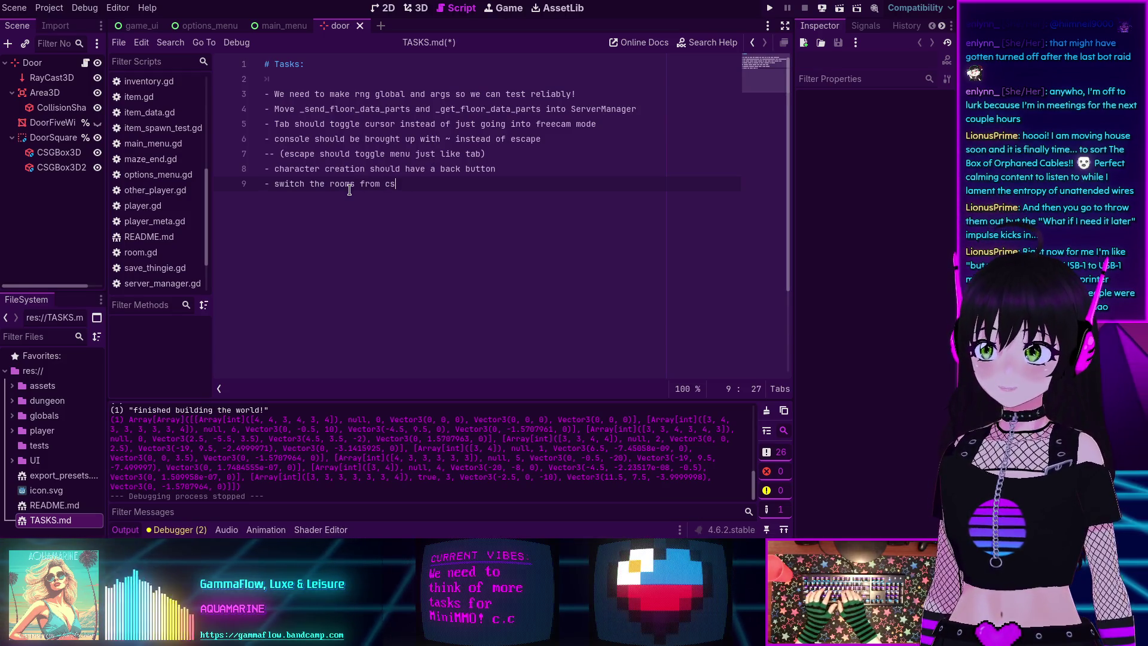
{"action": "type", "text": "gcombin"}
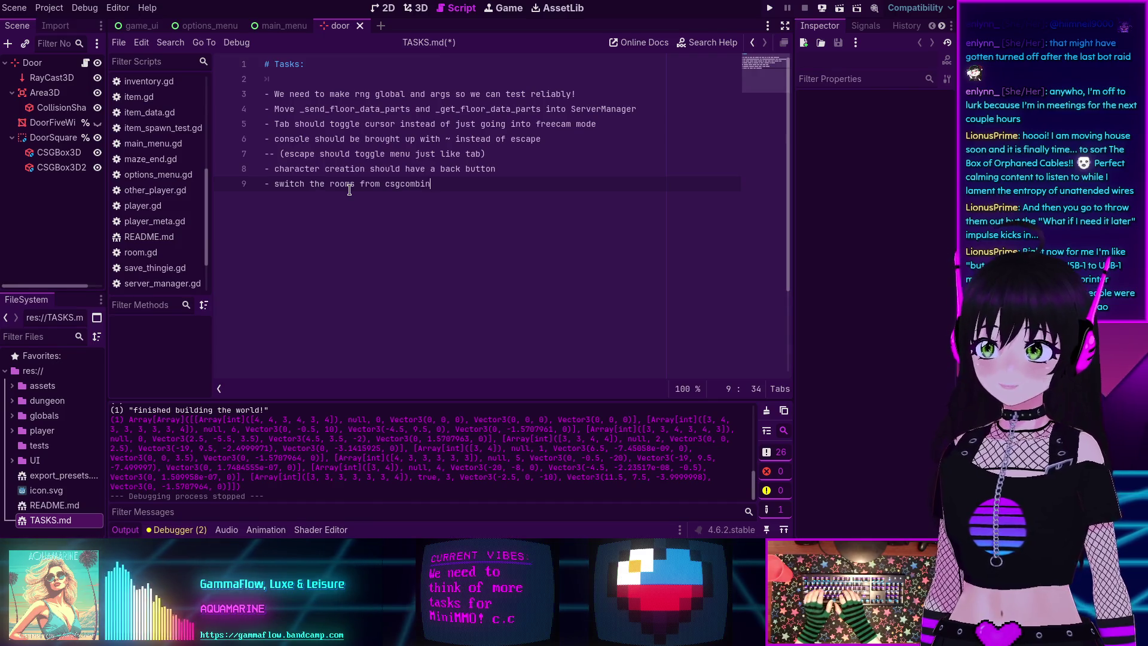
{"action": "type", "text": "ers to "}
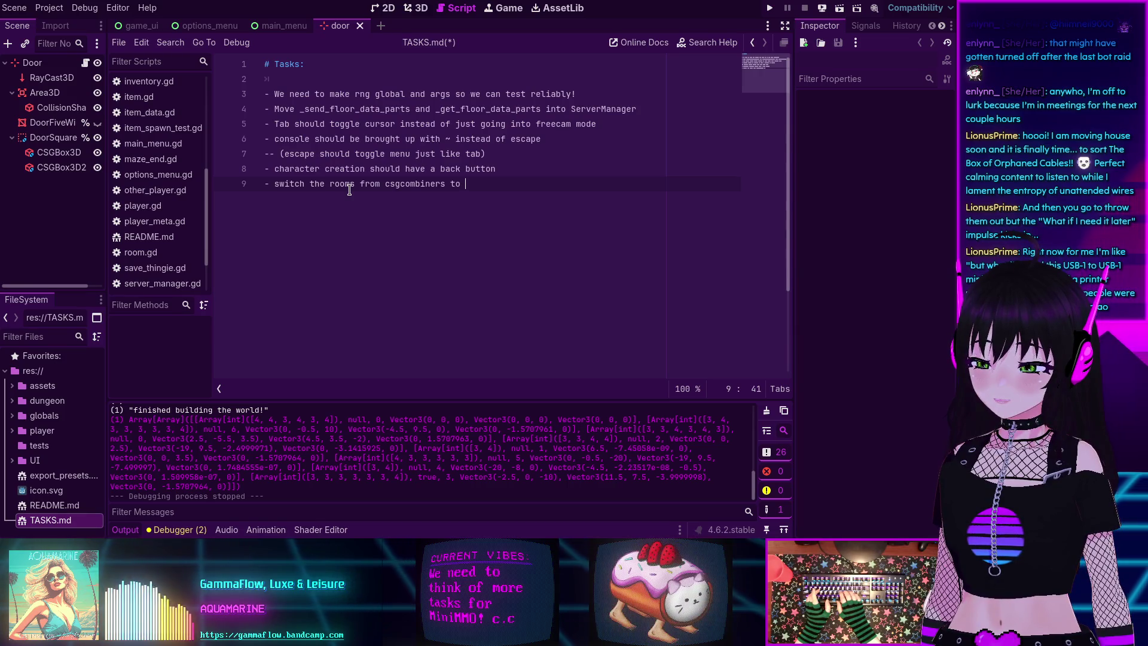
{"action": "type", "text": "meshes"}
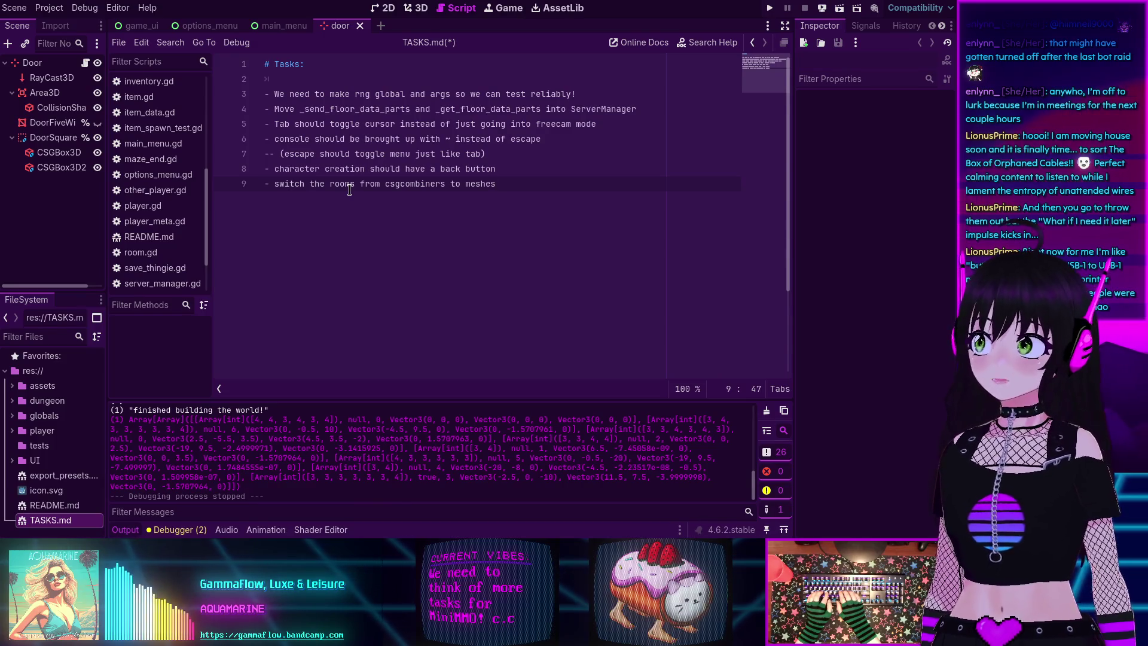
{"action": "type", "text": " (and"}
{"action": "type", "text": " edit in Bl"}
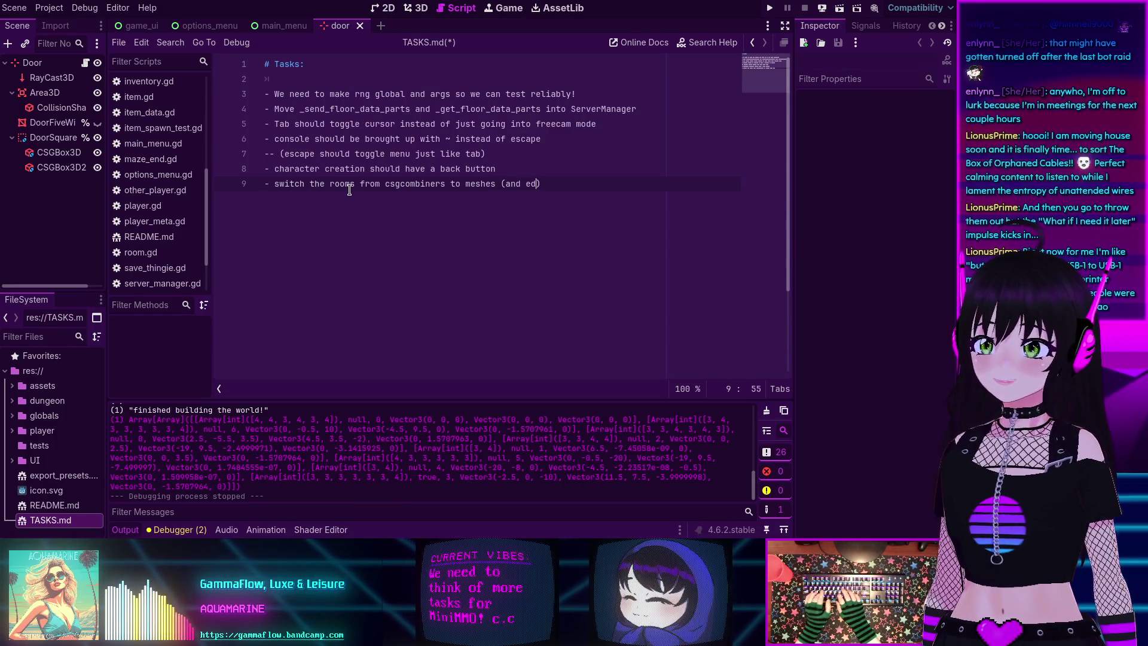
{"action": "type", "text": "ender)"}
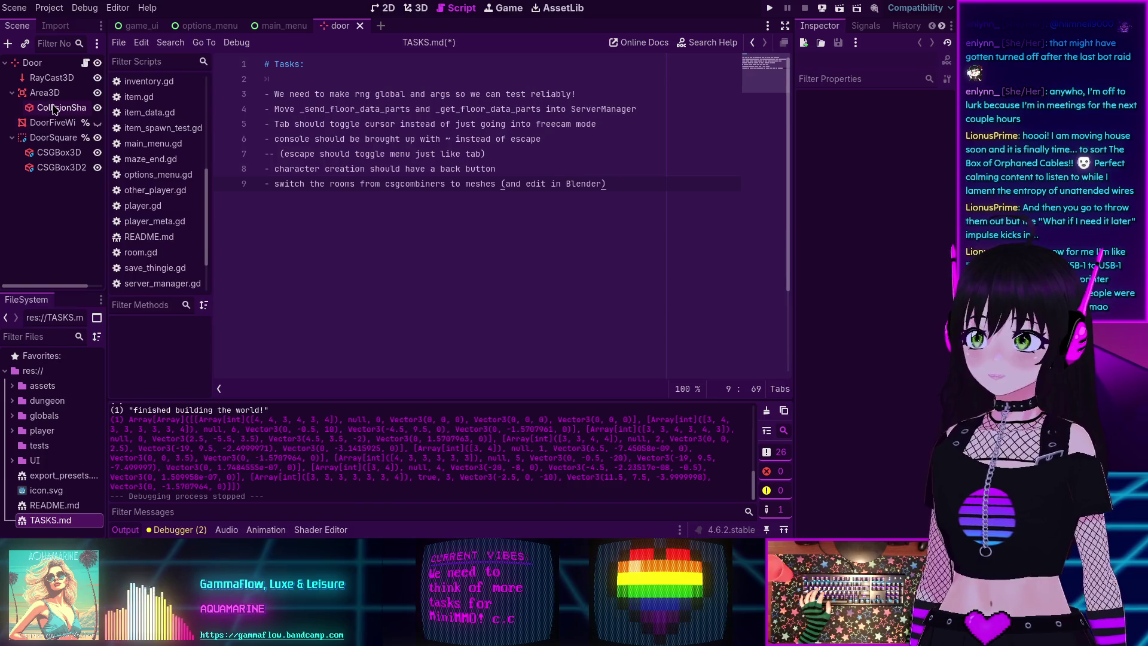
{"action": "key", "text": "shift+alt+o"}
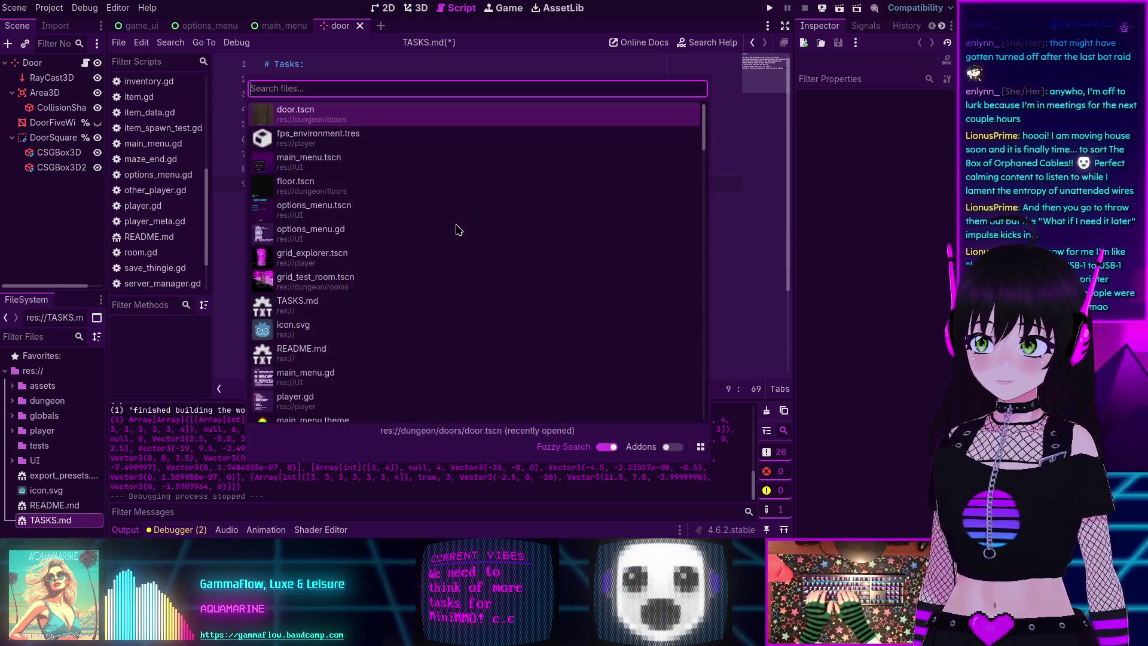
- Open beeg_room.tscn via quick search and inspect the first wall box and the walls group
{"action": "type", "text": "room"}
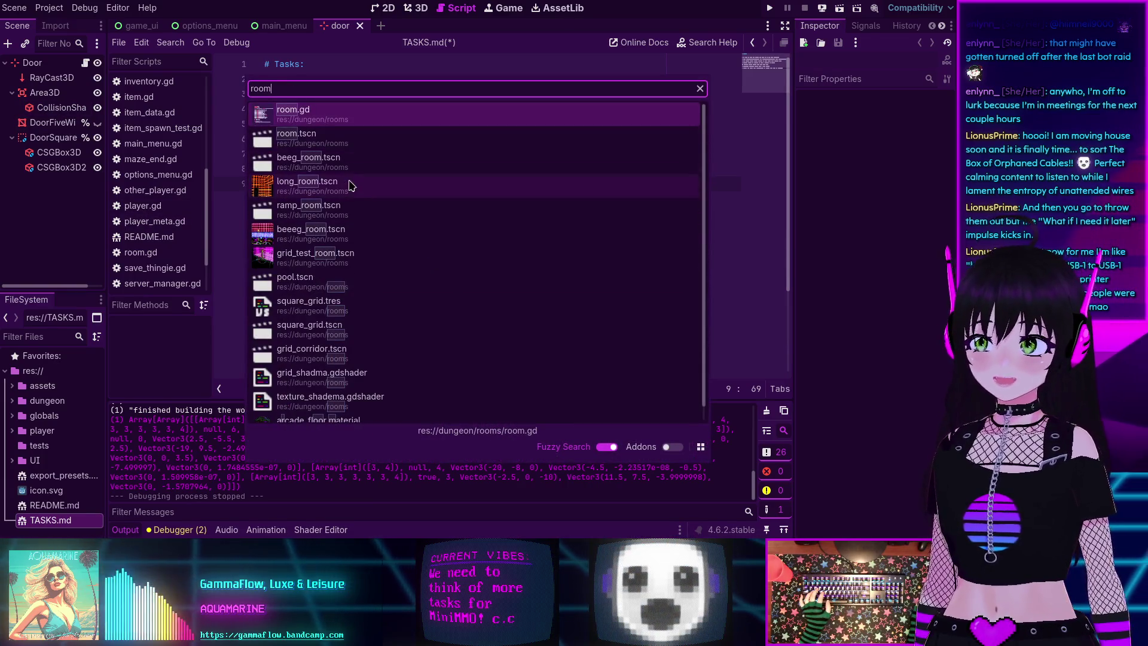
{"action": "left_click", "coordinate": [346, 161]}
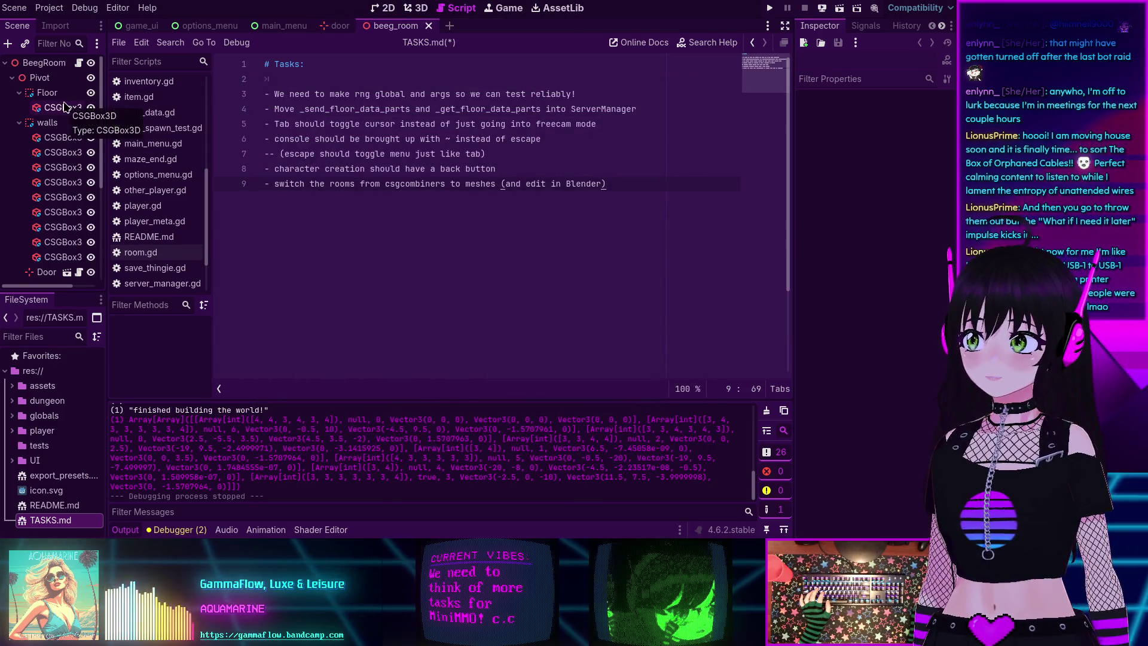
{"action": "left_click", "coordinate": [54, 137]}
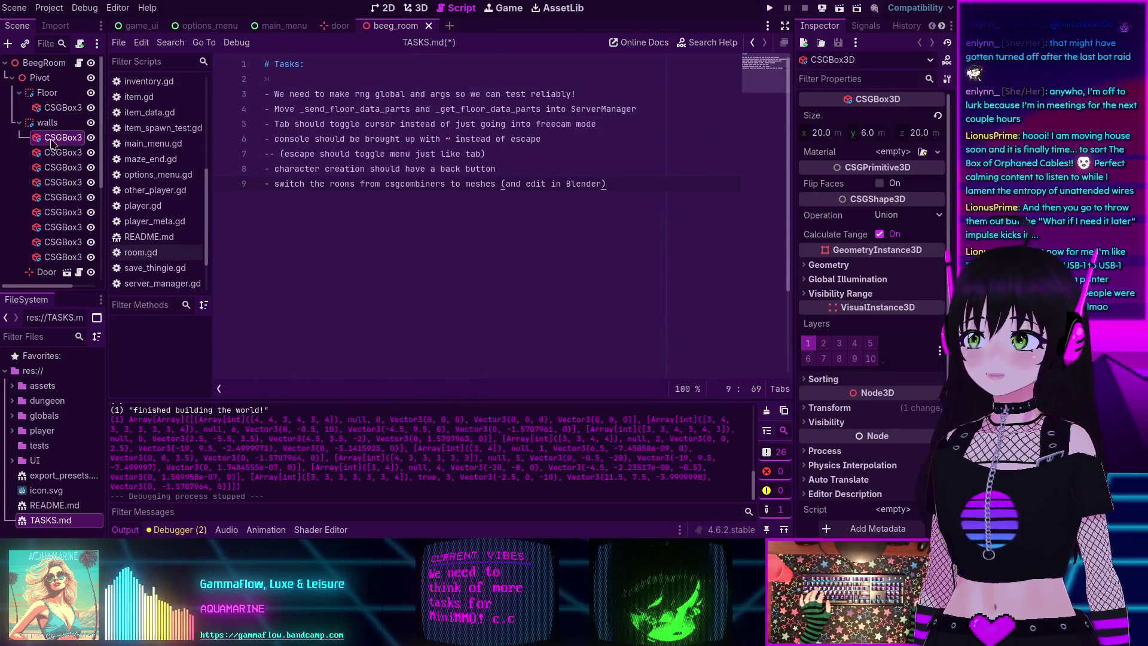
{"action": "scroll", "coordinate": [62, 98], "scroll_direction": "down", "scroll_amount": 1}
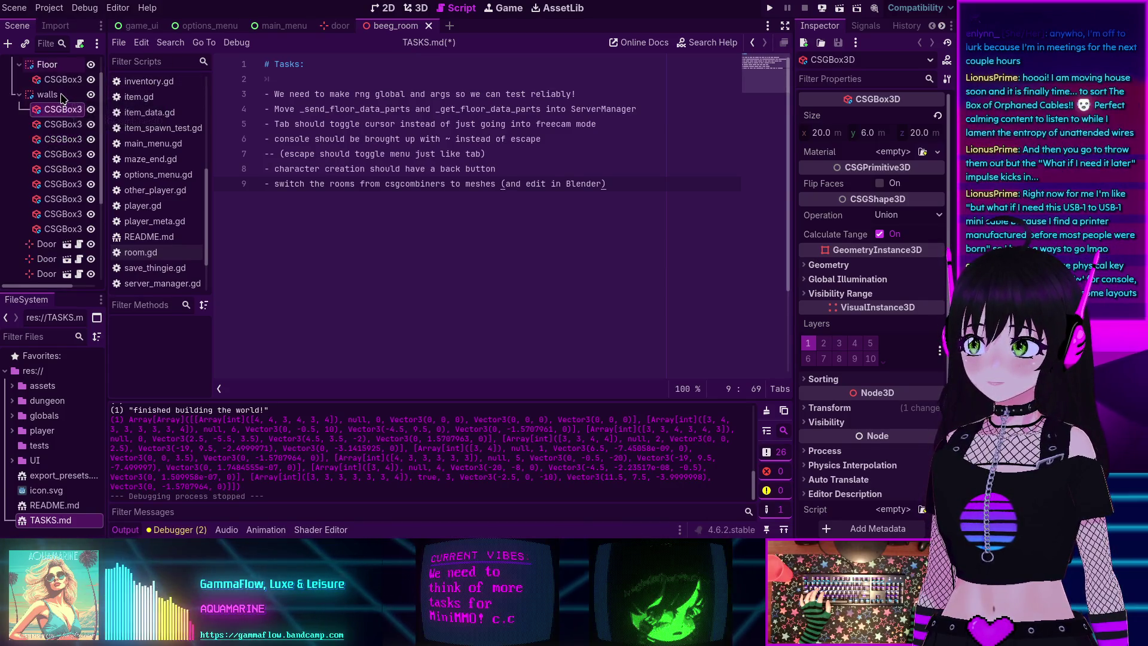
{"action": "scroll", "coordinate": [62, 97], "scroll_direction": "up", "scroll_amount": 1}
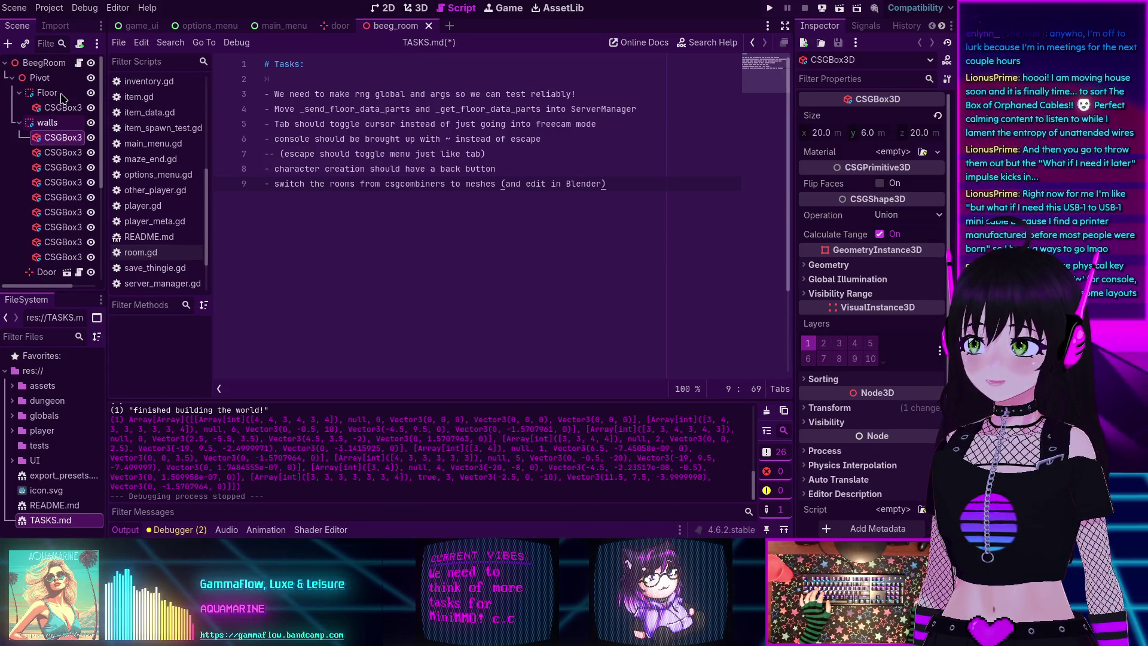
{"action": "left_click", "coordinate": [54, 124]}
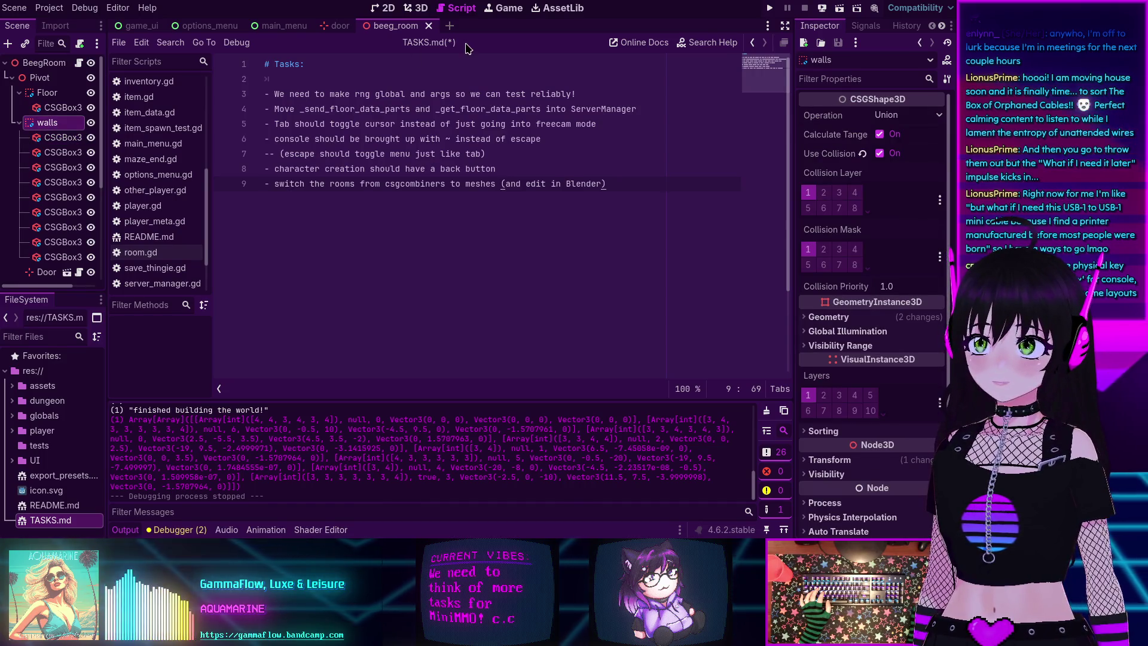
- Switch to the 3D view and look in the CSG menu for baking the walls into a mesh
{"action": "key", "text": "ctrl+F2"}
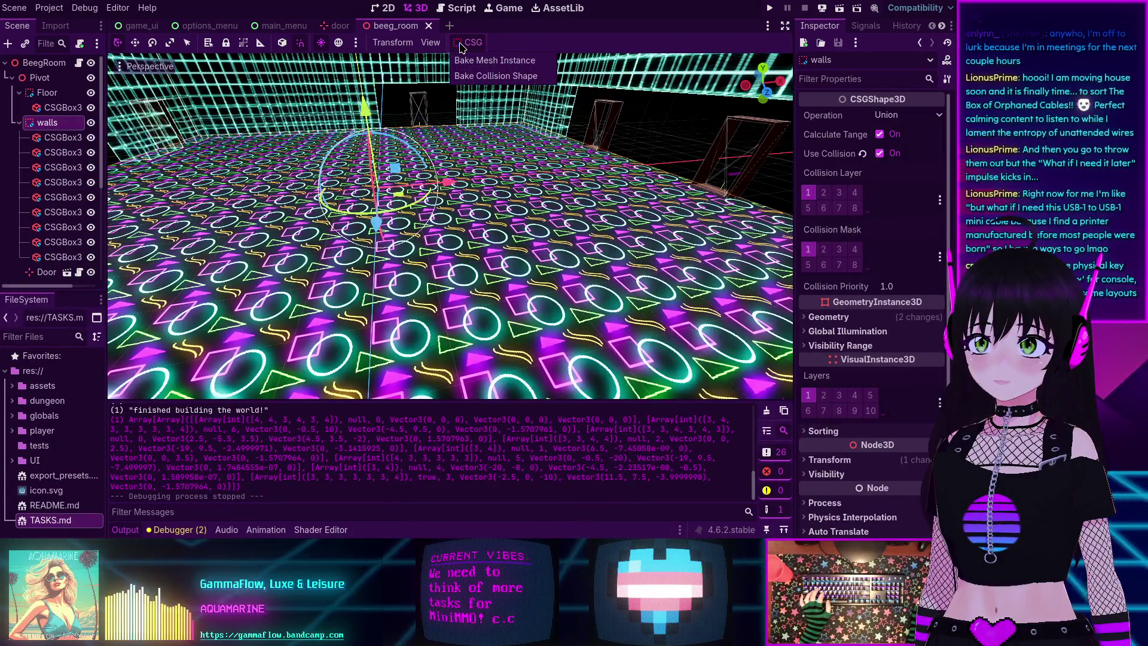
{"action": "left_click", "coordinate": [432, 43]}
{"action": "mouse_move", "coordinate": [379, 47]}
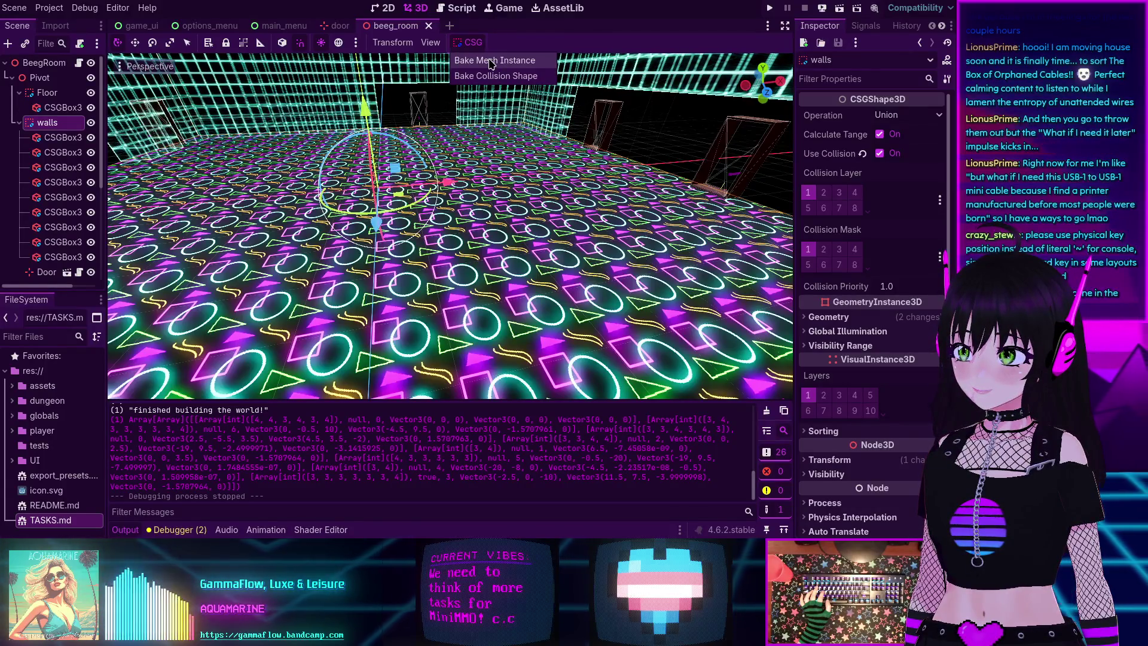
- Browse the Scene menu's Export As choices, MeshLibrary and glTF 2.0 Scene
{"action": "left_click", "coordinate": [18, 9]}
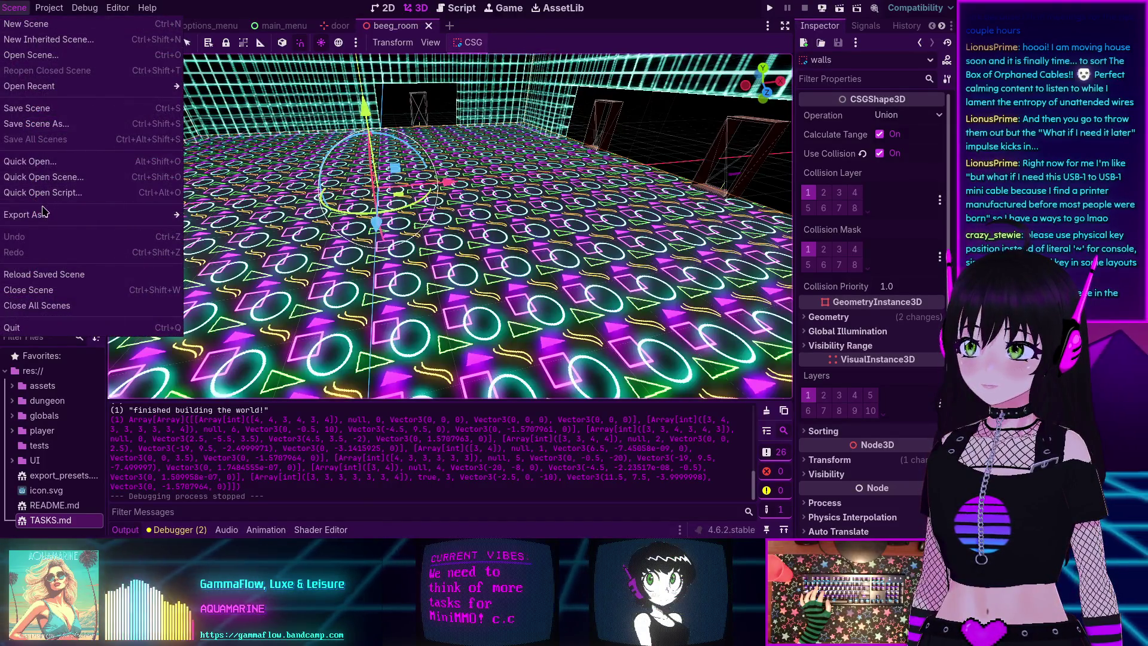
{"action": "mouse_move", "coordinate": [43, 215]}
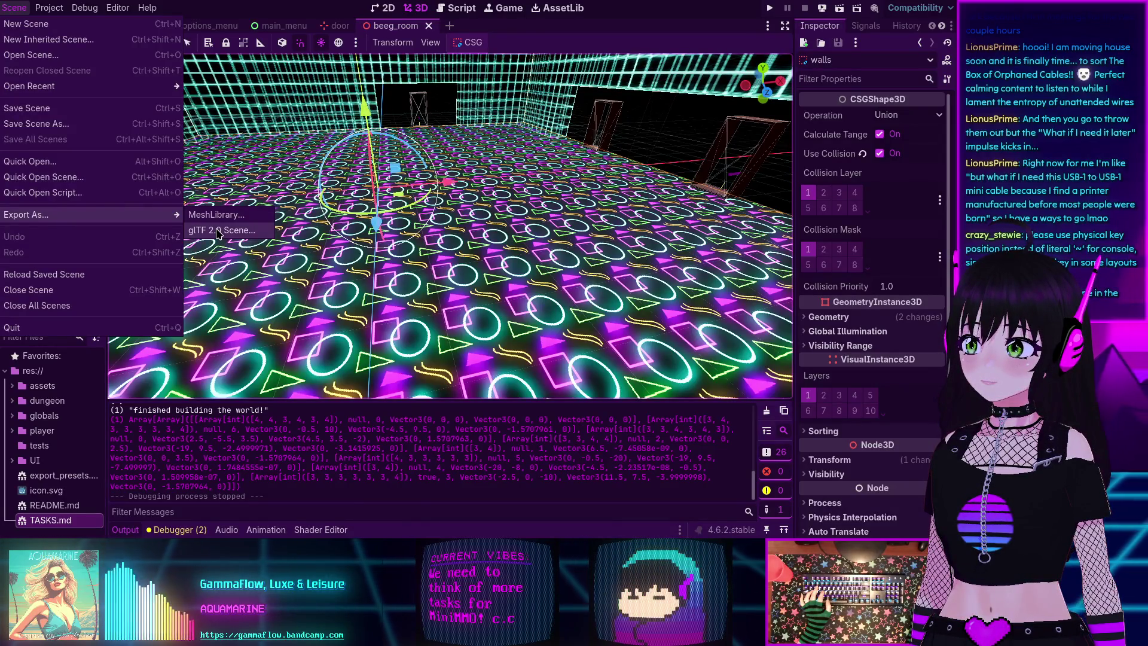
{"action": "left_click", "coordinate": [22, 12]}
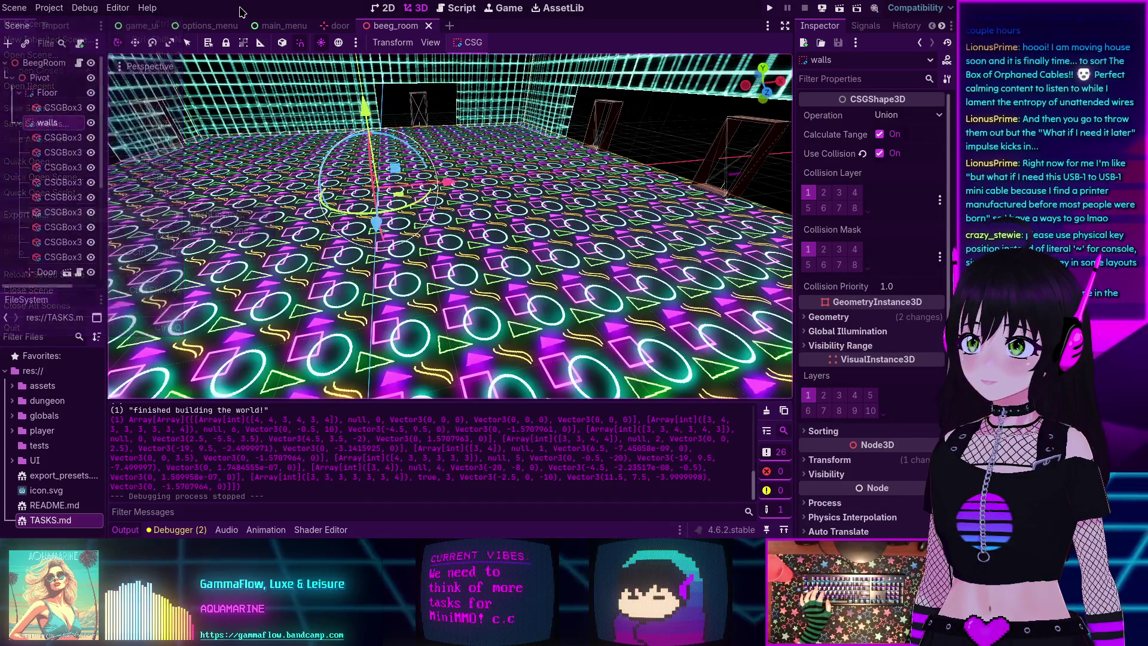
{"action": "left_click", "coordinate": [22, 12]}
- Dismiss the Scene menu and zoom out to see beeg_room's whole walls box
{"action": "key", "text": "Escape"}
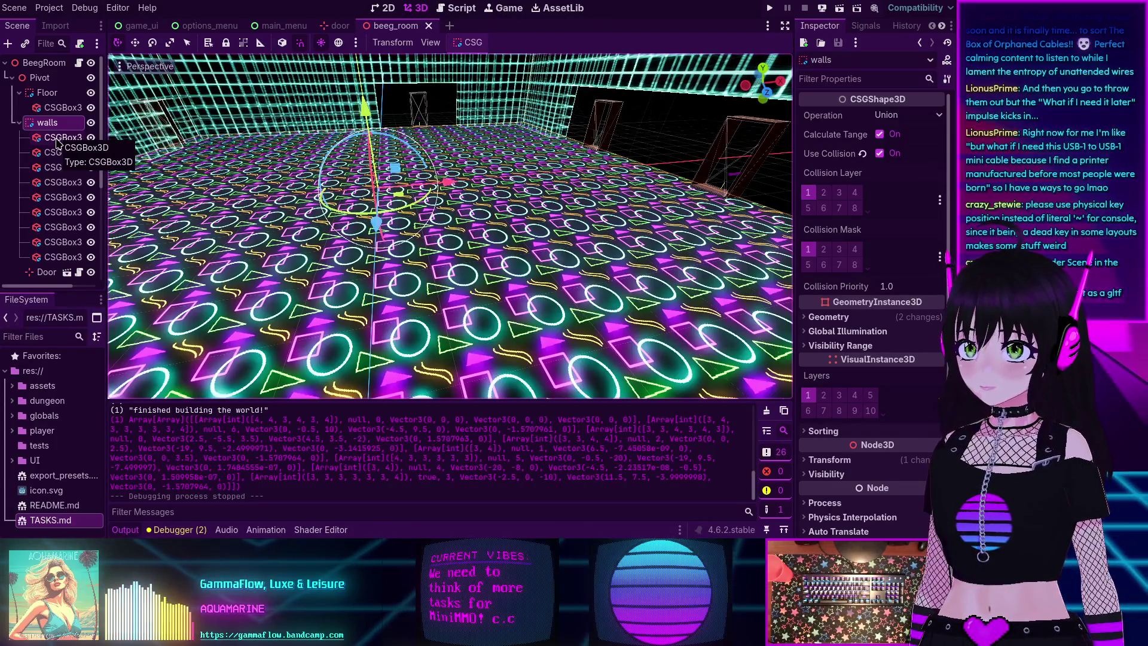
{"action": "scroll", "coordinate": [385, 168], "scroll_direction": "down", "scroll_amount": 8}
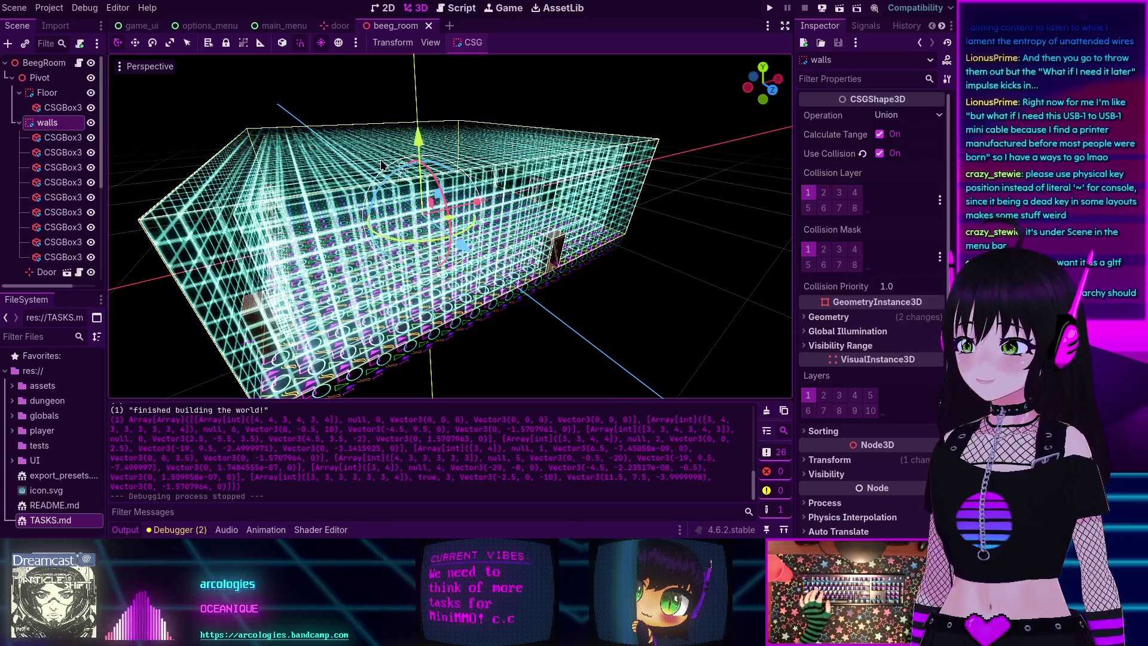
{"action": "left_click", "coordinate": [49, 7]}
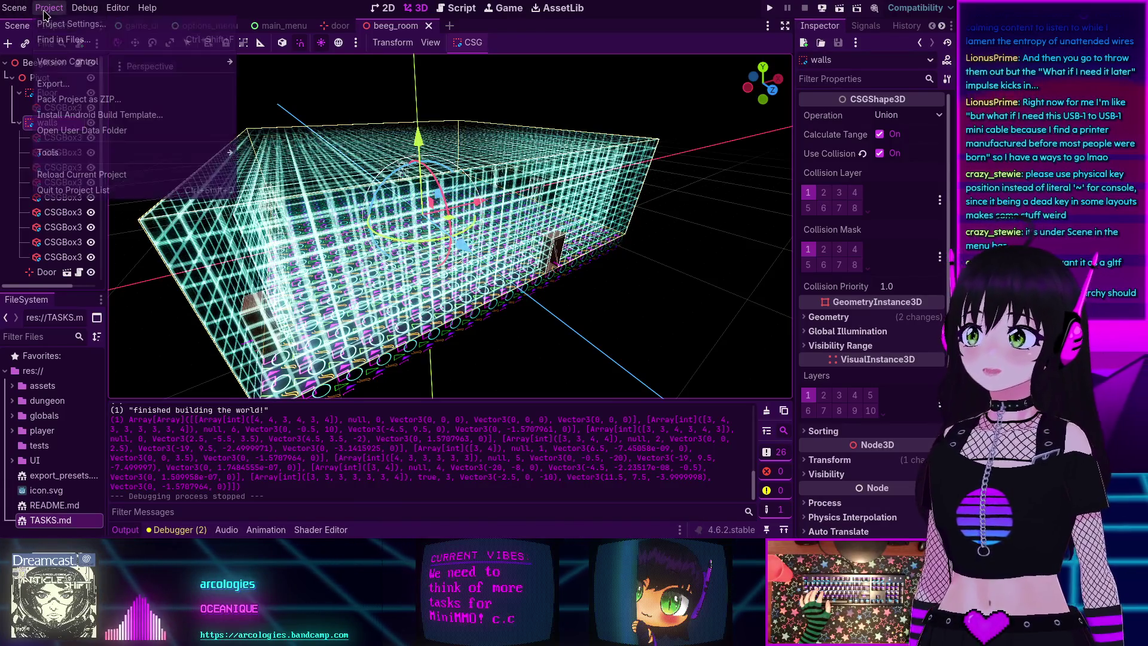
- Check toggle_console's QuoteLeft physical-keycode binding in the Input Map, cancelling the new event
{"action": "left_click", "coordinate": [51, 23]}
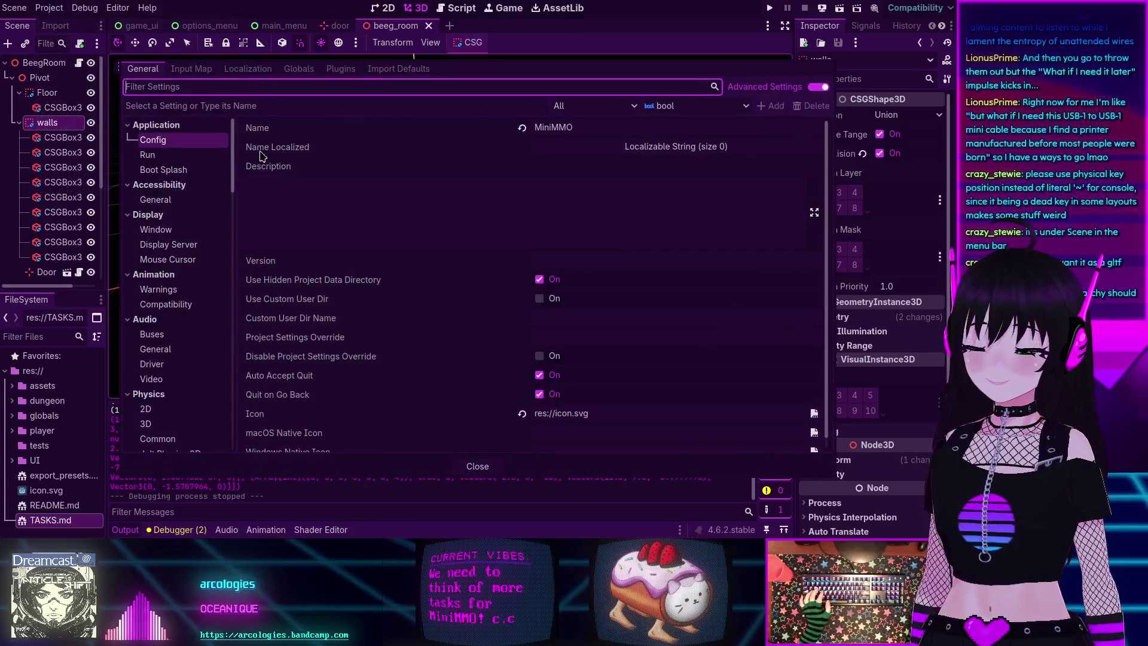
{"action": "left_click", "coordinate": [176, 71]}
{"action": "scroll", "coordinate": [233, 137], "scroll_direction": "down", "scroll_amount": 5}
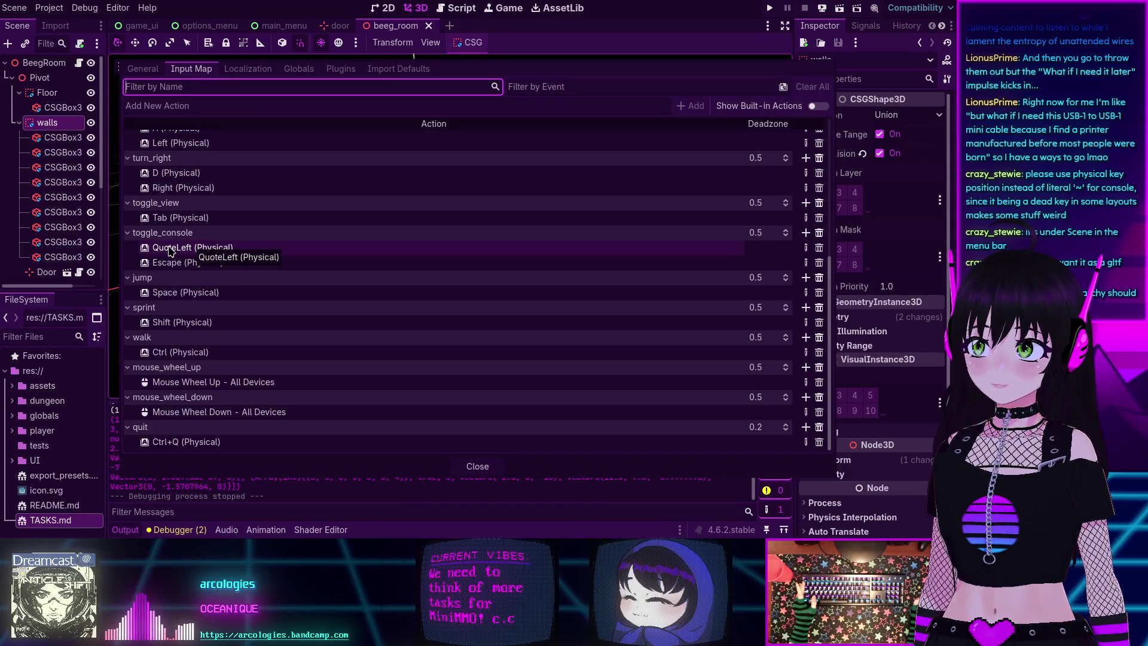
{"action": "left_click", "coordinate": [806, 232]}
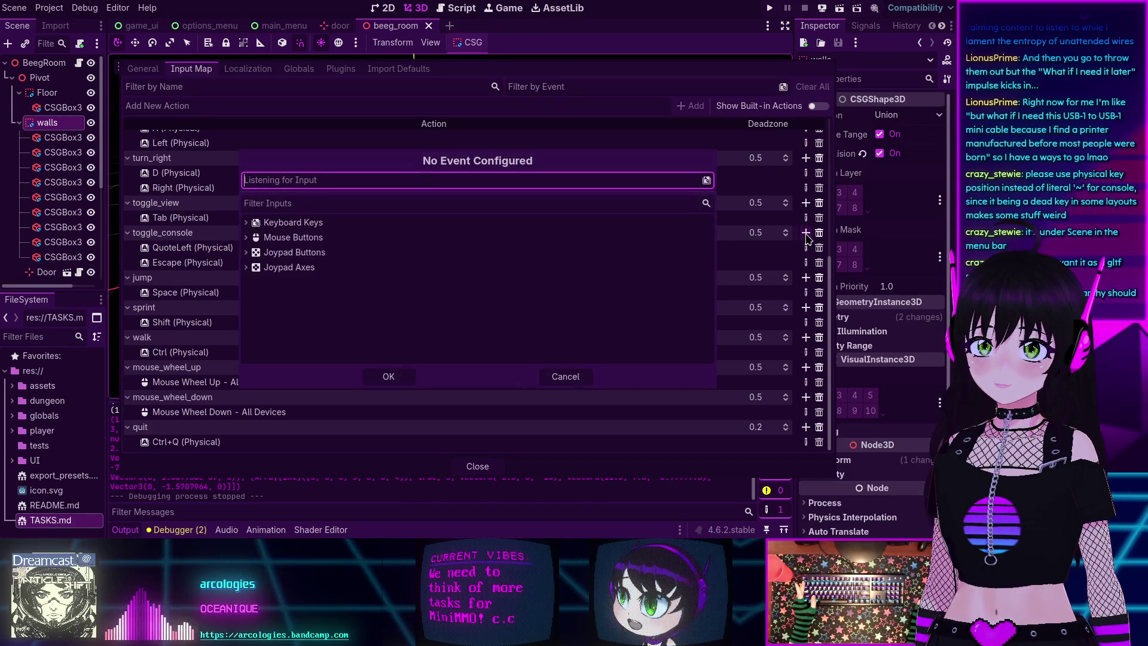
{"action": "key", "text": "grave"}
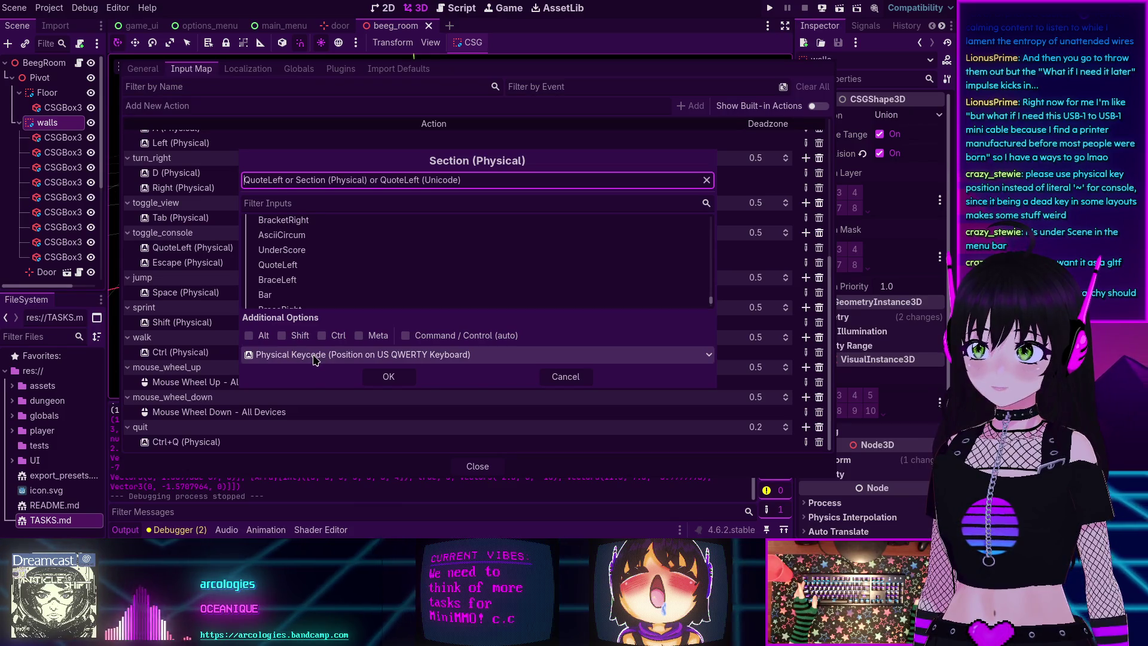
{"action": "left_click", "coordinate": [314, 357]}
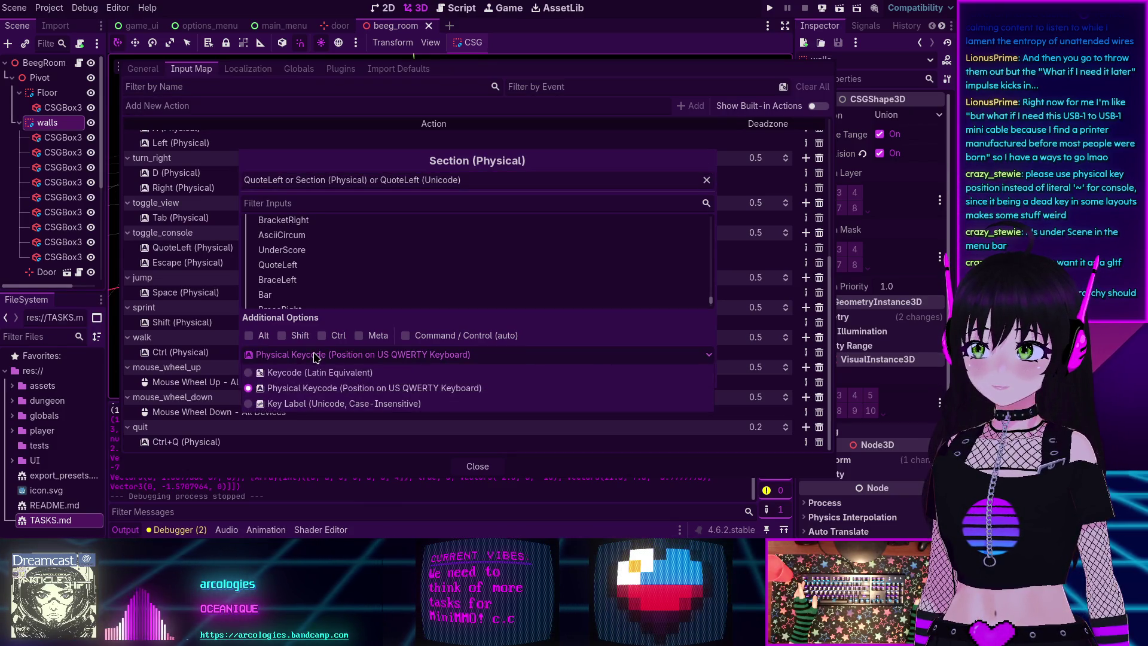
{"action": "left_click", "coordinate": [316, 357]}
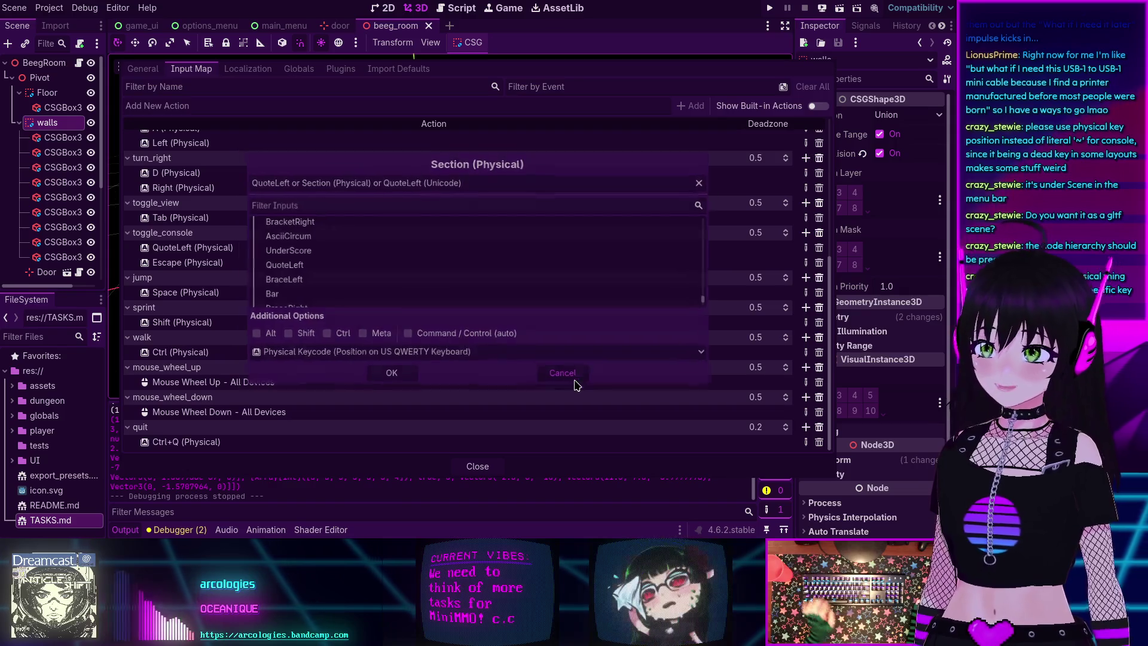
{"action": "left_click", "coordinate": [578, 376]}
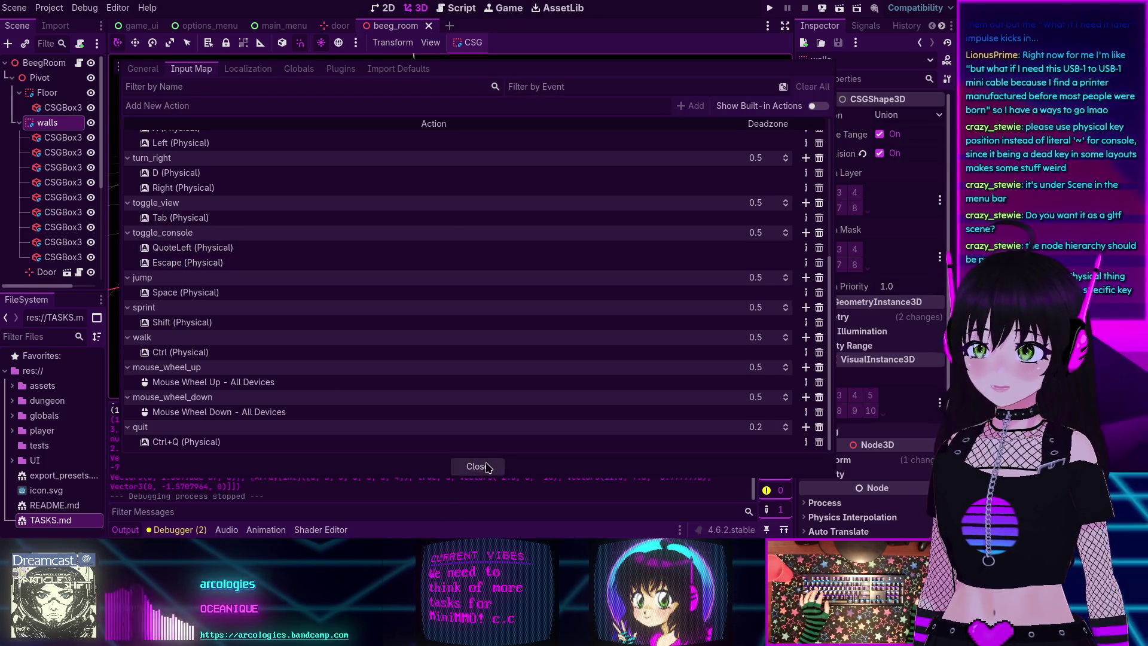
- Run MiniMMO, join the room, open the debug console with the grave key, then stop the game
{"action": "left_click", "coordinate": [478, 467]}
{"action": "left_click", "coordinate": [769, 8]}
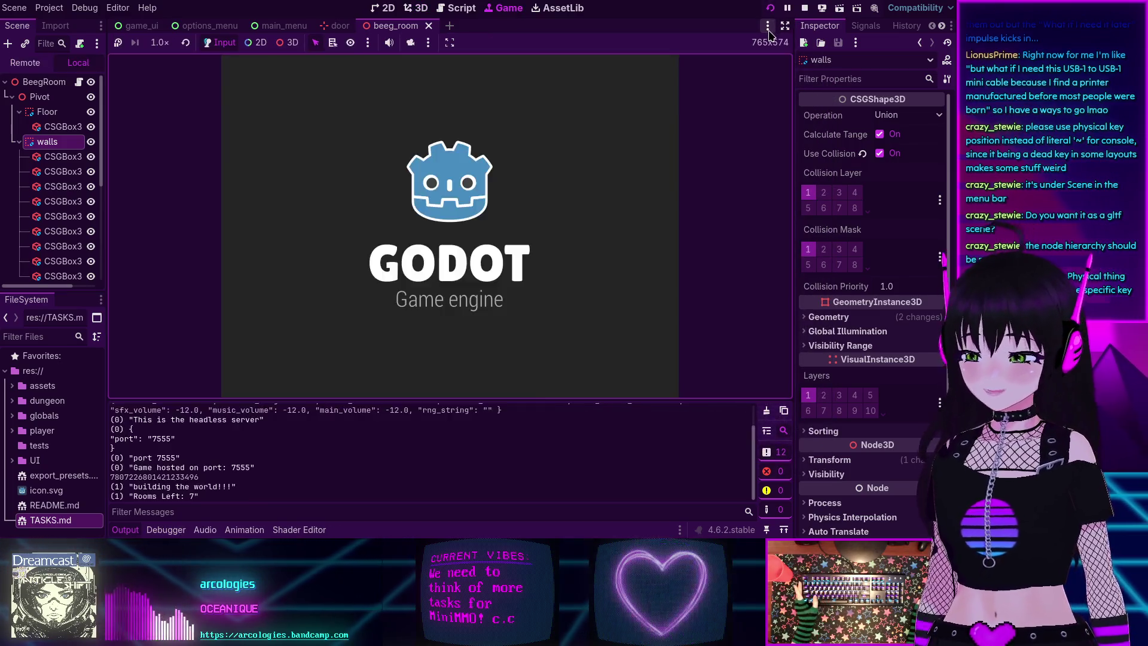
{"action": "left_click", "coordinate": [472, 271]}
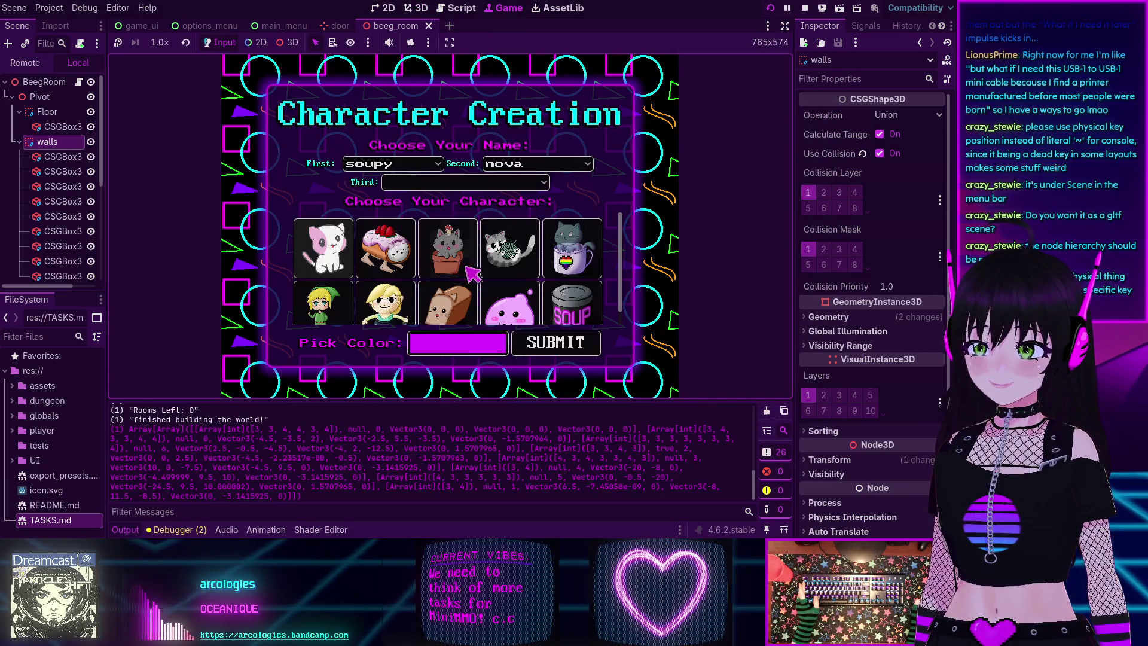
{"action": "left_click", "coordinate": [556, 342]}
{"action": "left_click", "coordinate": [455, 266]}
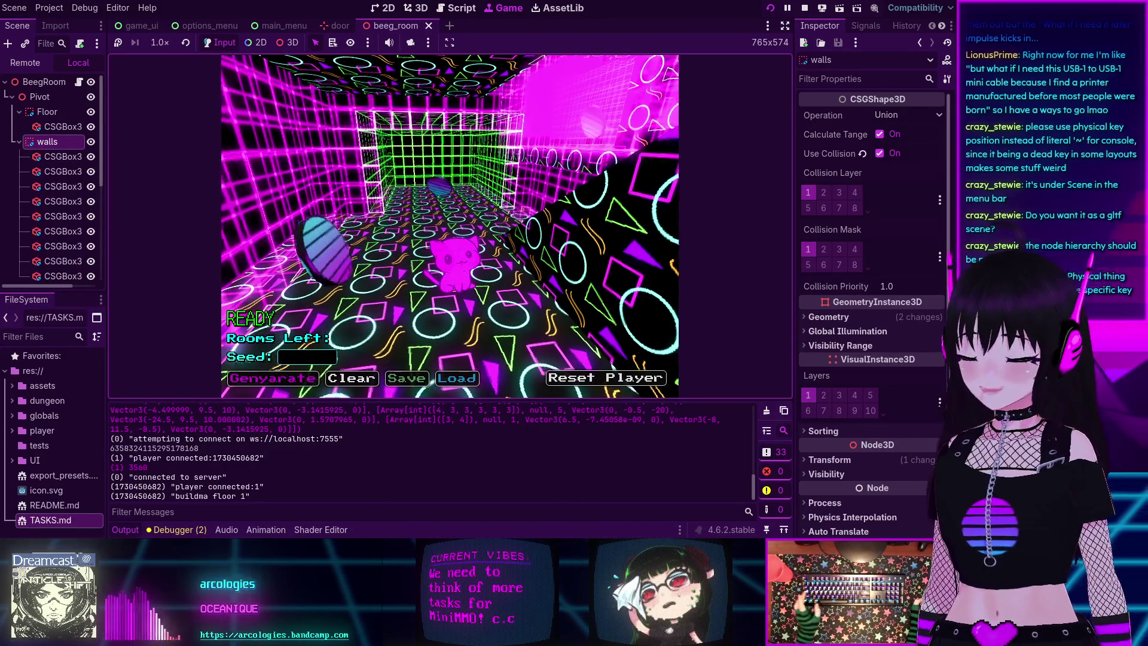
{"action": "key", "text": "grave"}
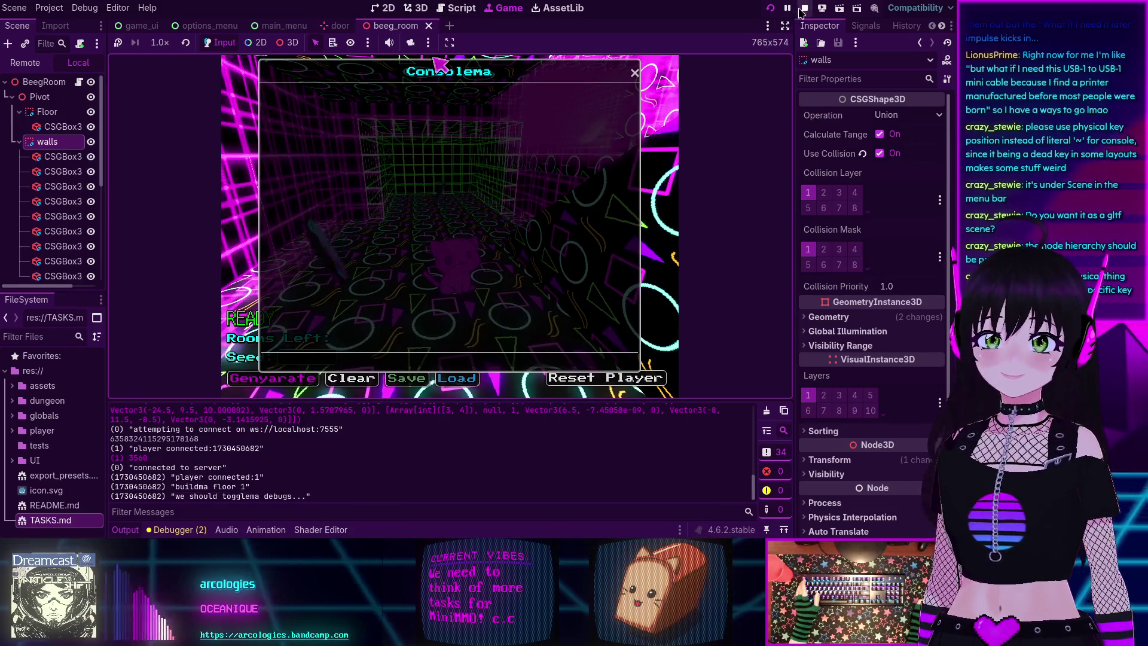
{"action": "left_click", "coordinate": [804, 7]}
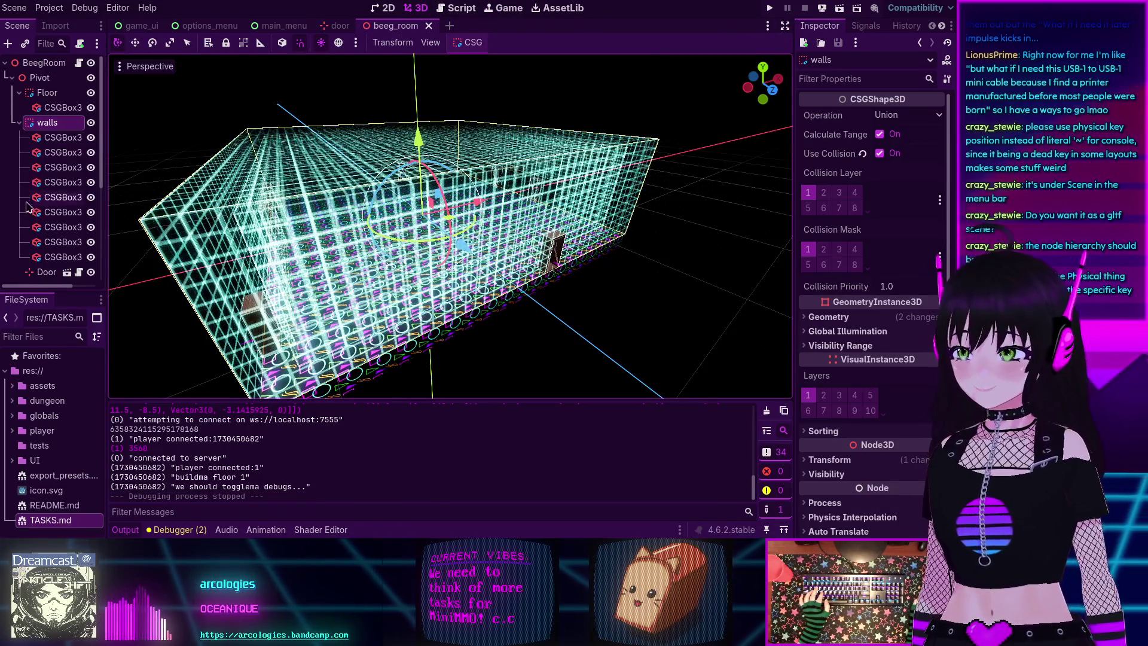
{"action": "left_click", "coordinate": [59, 8]}
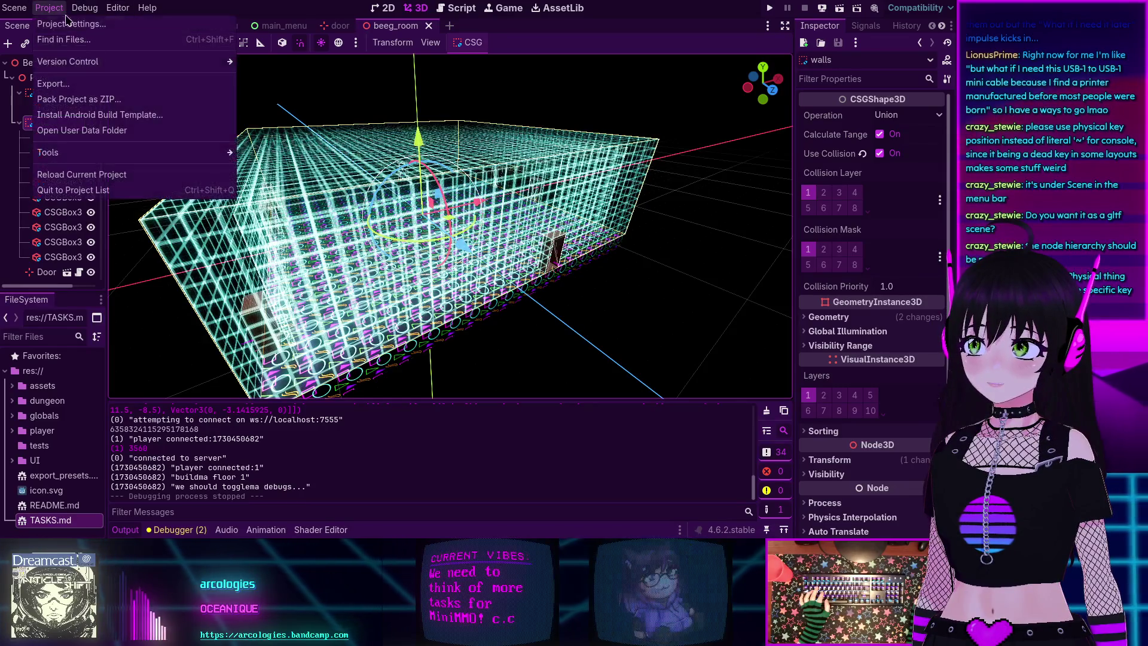
{"action": "left_click", "coordinate": [65, 27]}
{"action": "scroll", "coordinate": [263, 268], "scroll_direction": "up", "scroll_amount": 1}
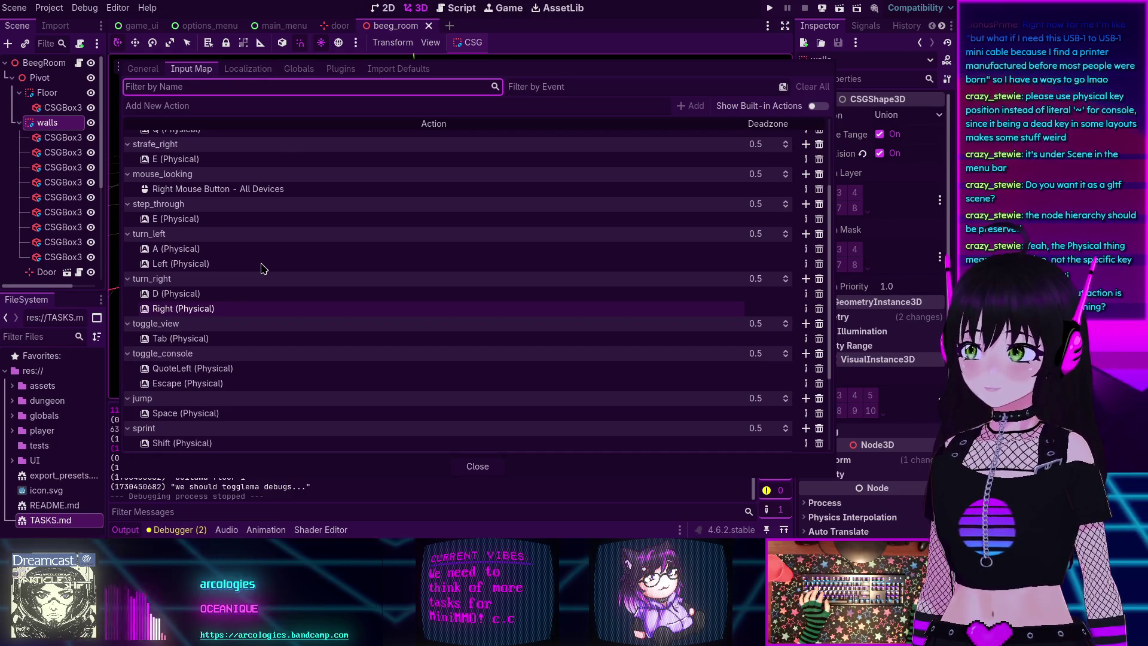
{"action": "scroll", "coordinate": [262, 266], "scroll_direction": "down", "scroll_amount": 2}
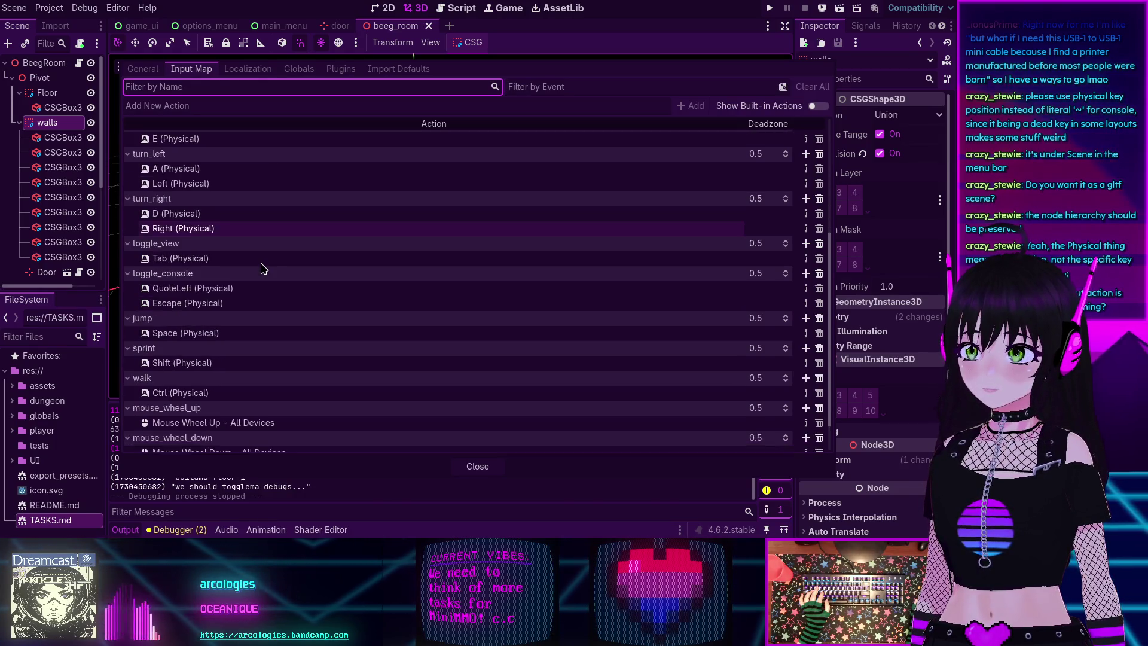
{"action": "scroll", "coordinate": [172, 314], "scroll_direction": "down", "scroll_amount": 1}
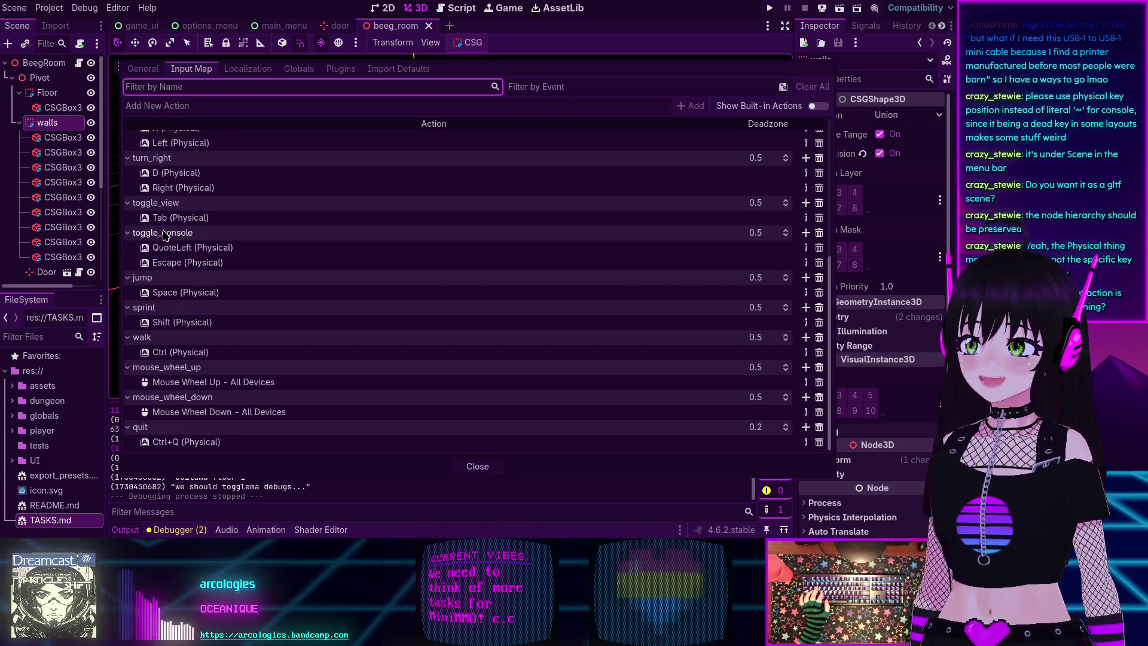
{"action": "left_click", "coordinate": [478, 466]}
{"action": "left_click", "coordinate": [488, 259]}
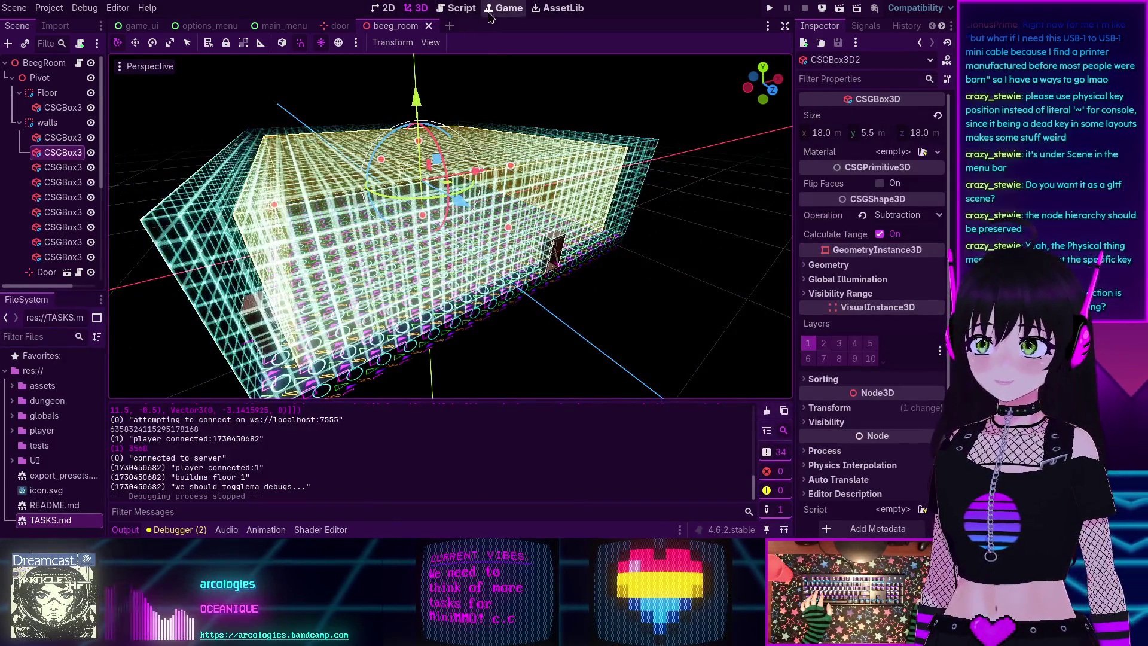
- Search the project for toggle_console and open its match in debug_soup.gd
{"action": "left_click", "coordinate": [457, 8]}
{"action": "key", "text": "ctrl+shift+f"}
{"action": "type", "text": "gle_console"}
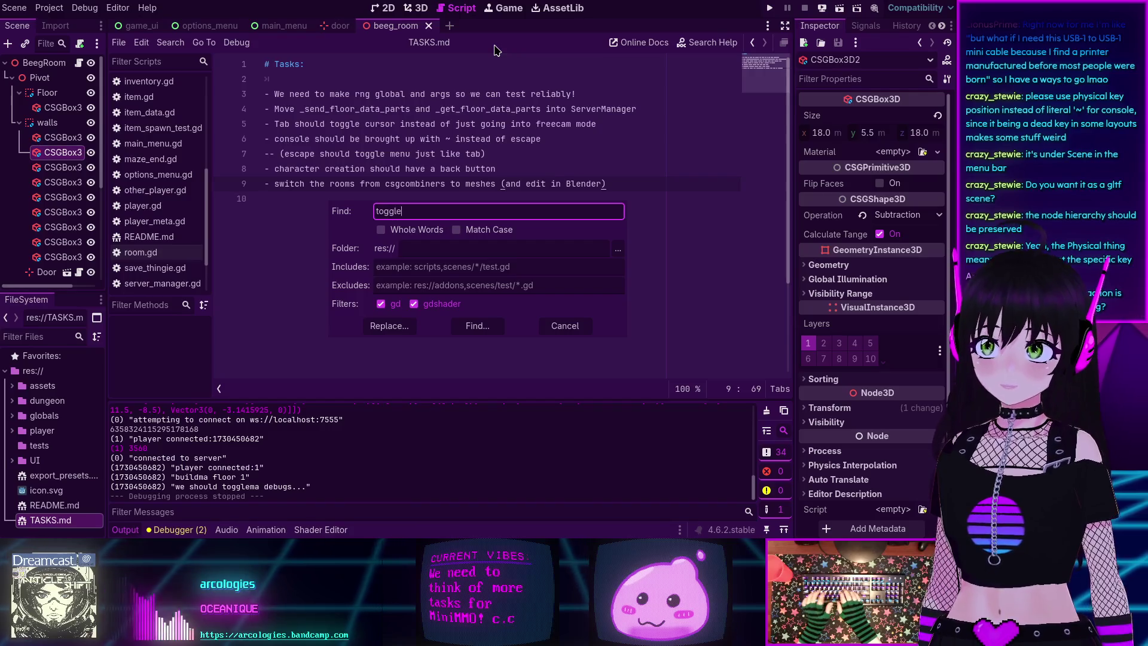
{"action": "key", "text": "Return"}
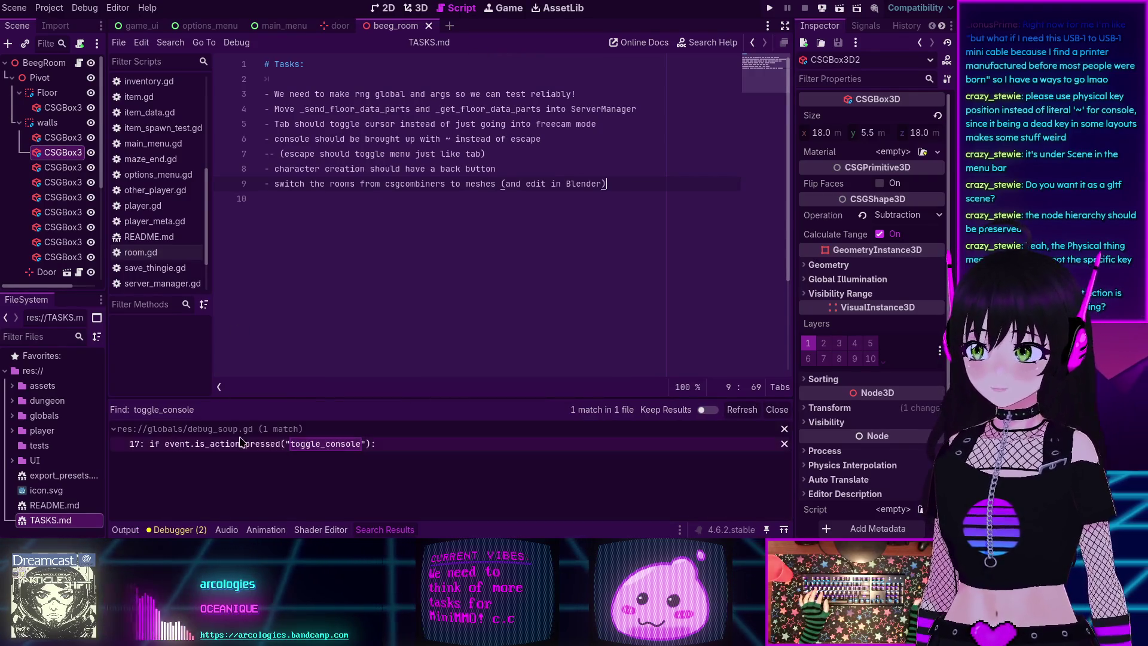
{"action": "left_click", "coordinate": [251, 444]}
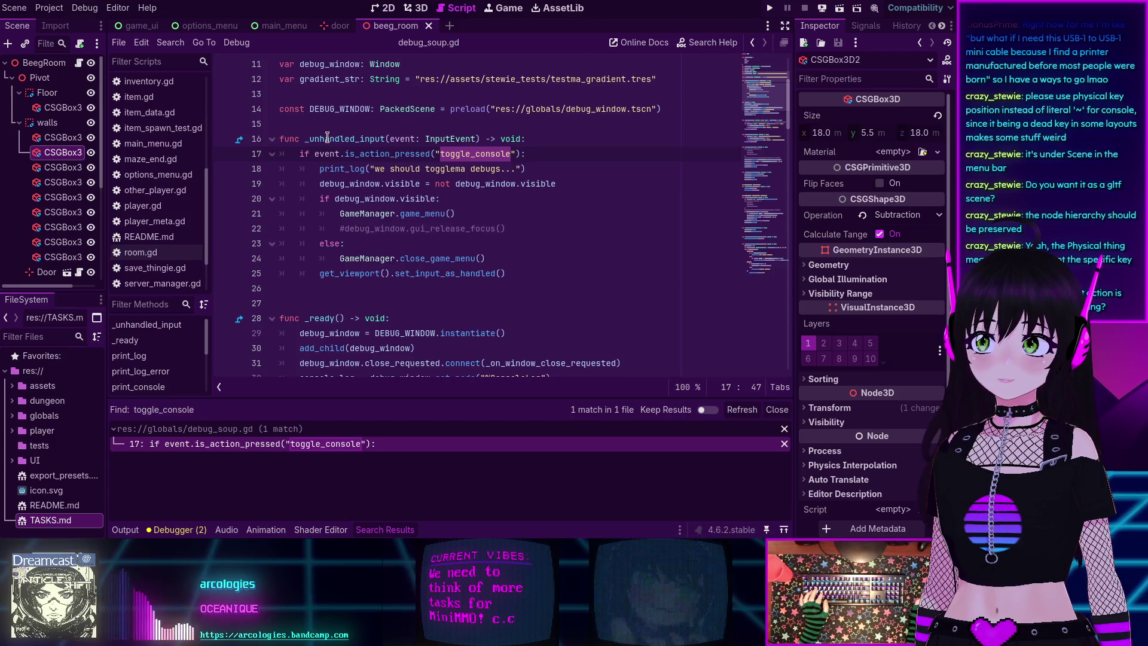
- Rename _unhandled_input to _input in debug_soup.gd, then relaunch the game and choose Join Game
{"action": "mouse_move", "coordinate": [344, 160]}
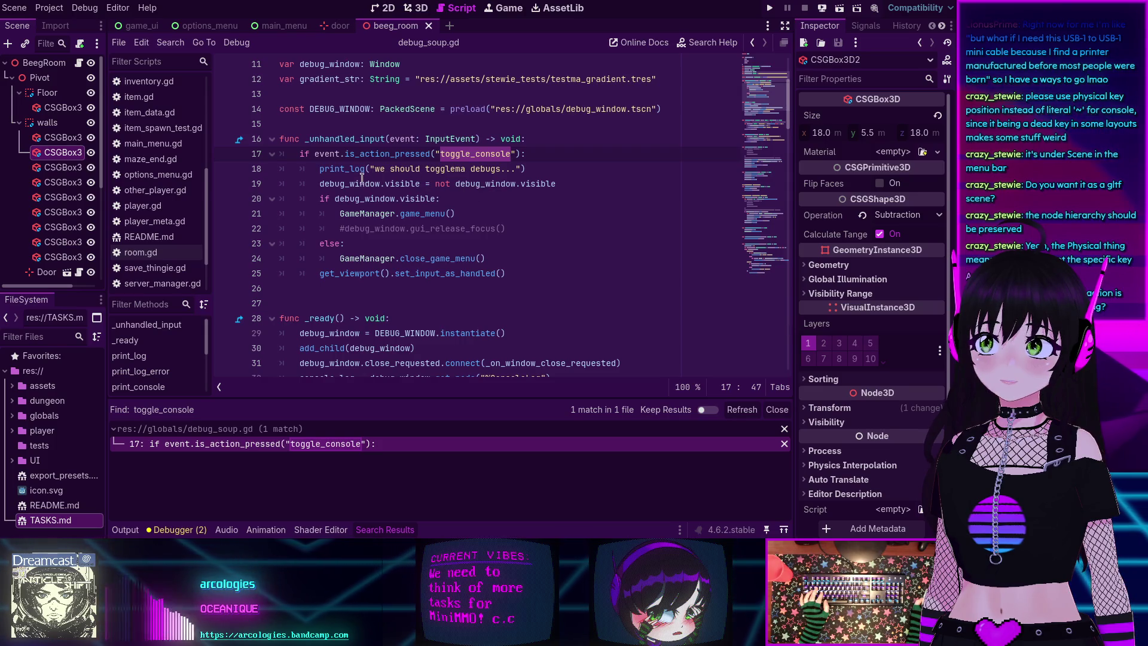
{"action": "mouse_move", "coordinate": [347, 187]}
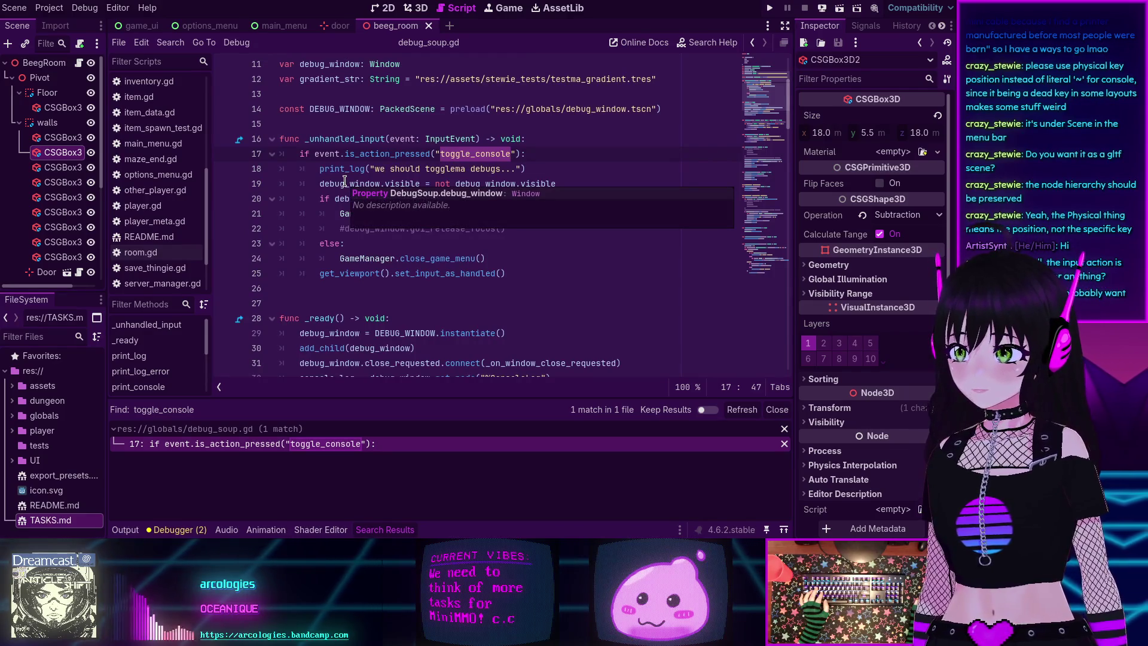
{"action": "left_click_drag", "start_coordinate": [355, 139], "coordinate": [305, 139]}
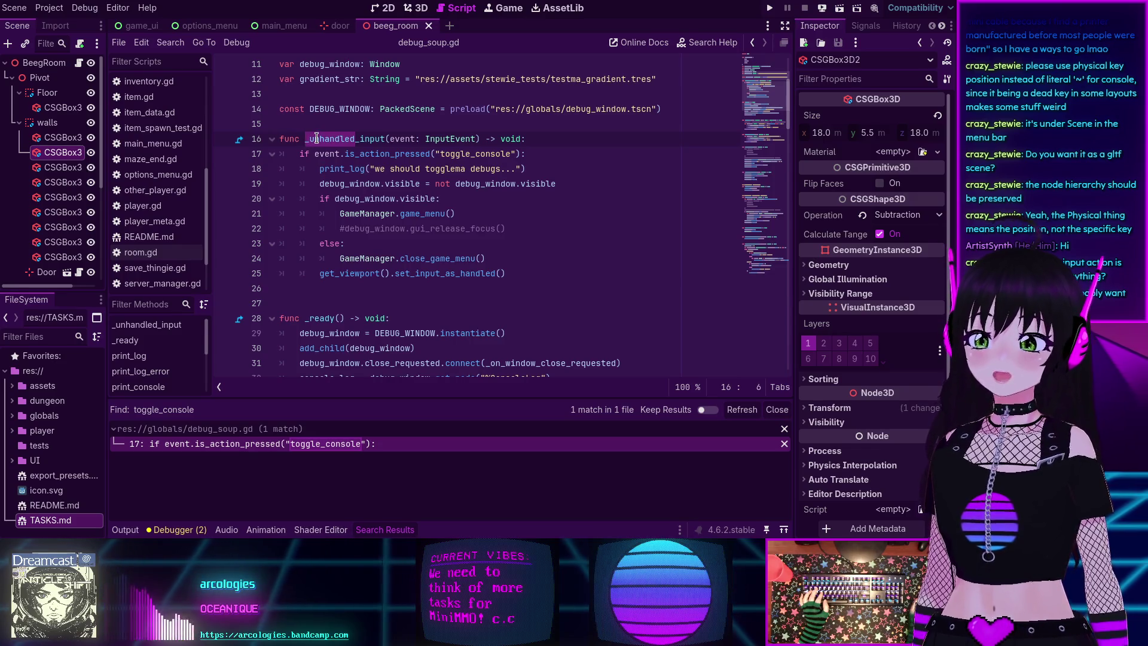
{"action": "mouse_move", "coordinate": [316, 139]}
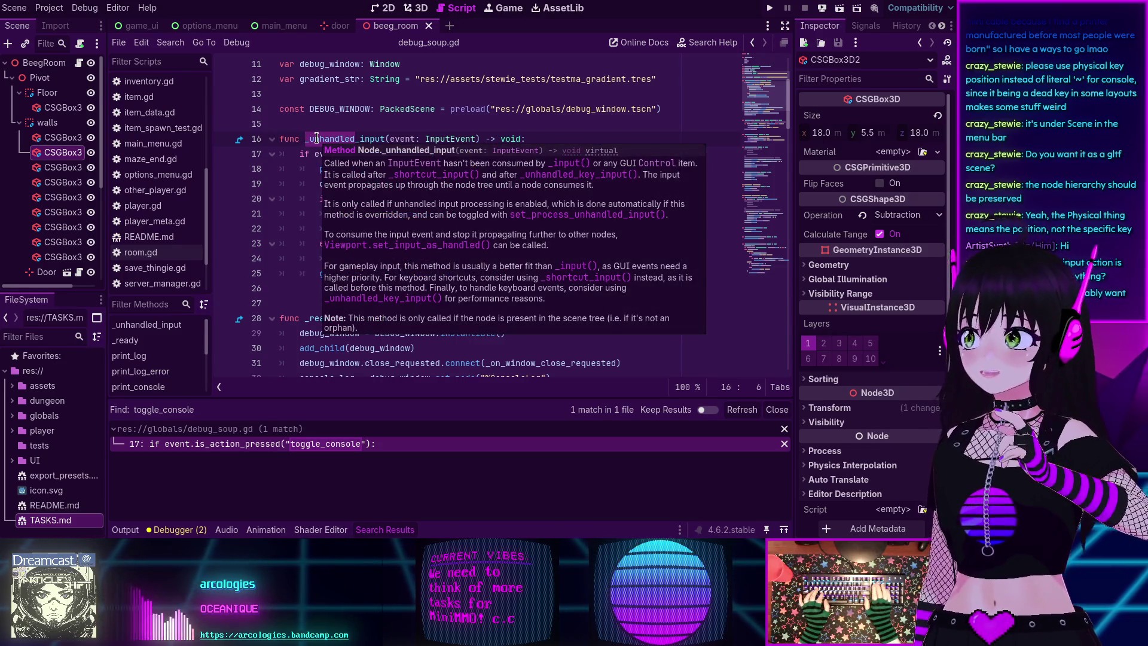
{"action": "key", "text": "BackSpace"}
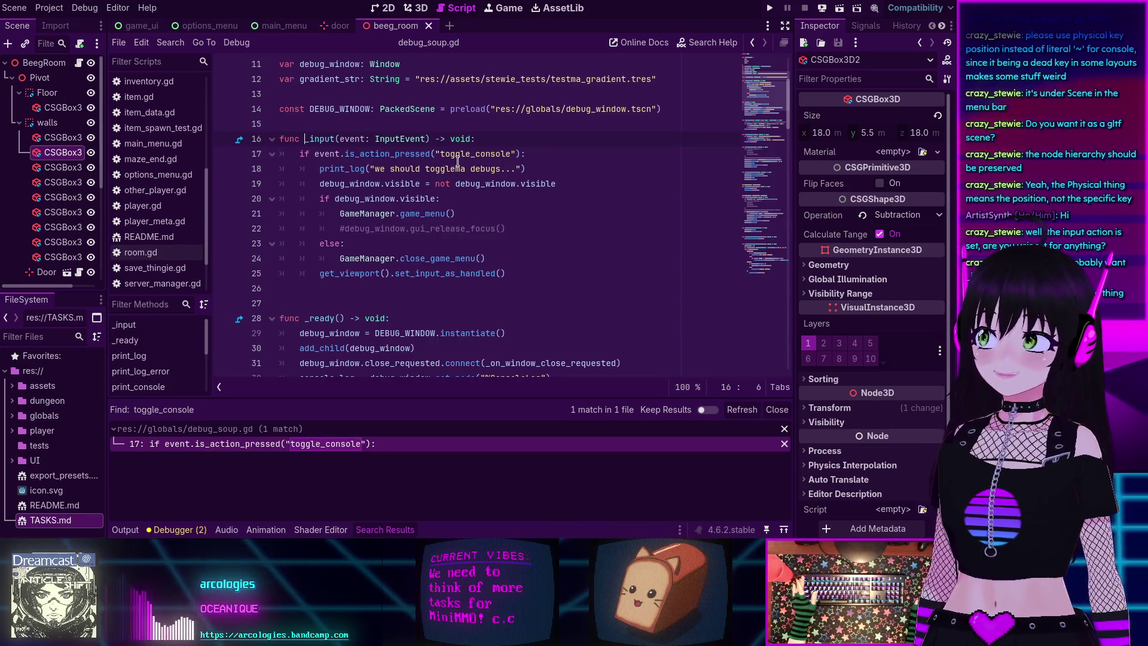
{"action": "left_click", "coordinate": [769, 8]}
{"action": "left_click", "coordinate": [442, 263]}
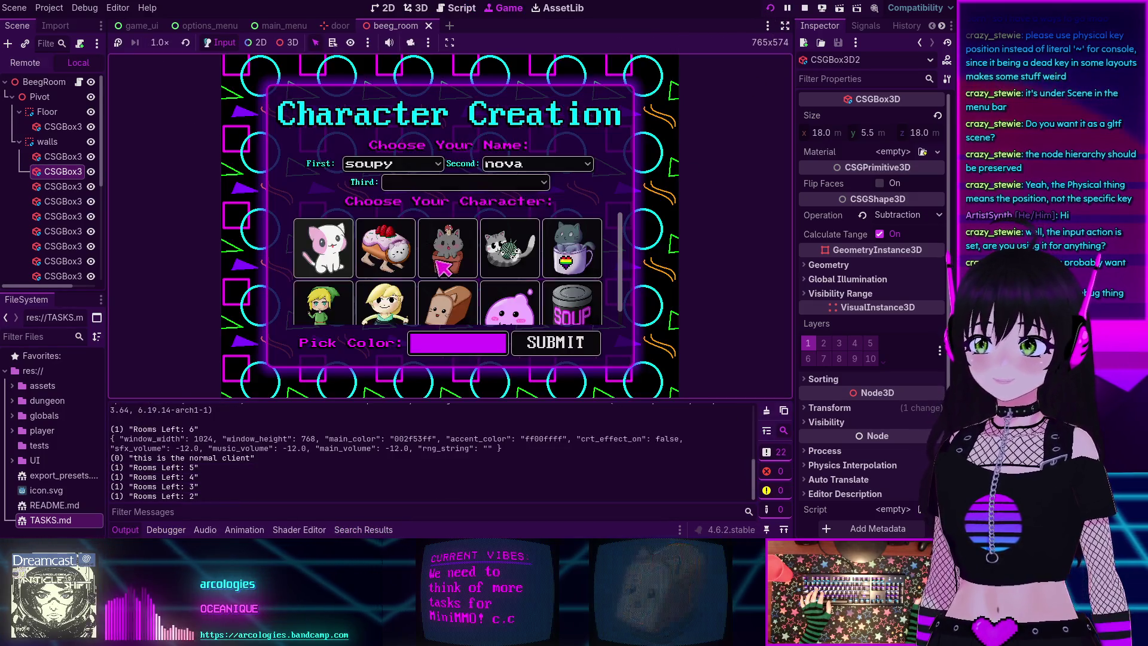
- Submit the character, connect, turn the camera, open and close the debug console, then stop the game
{"action": "left_click", "coordinate": [555, 344]}
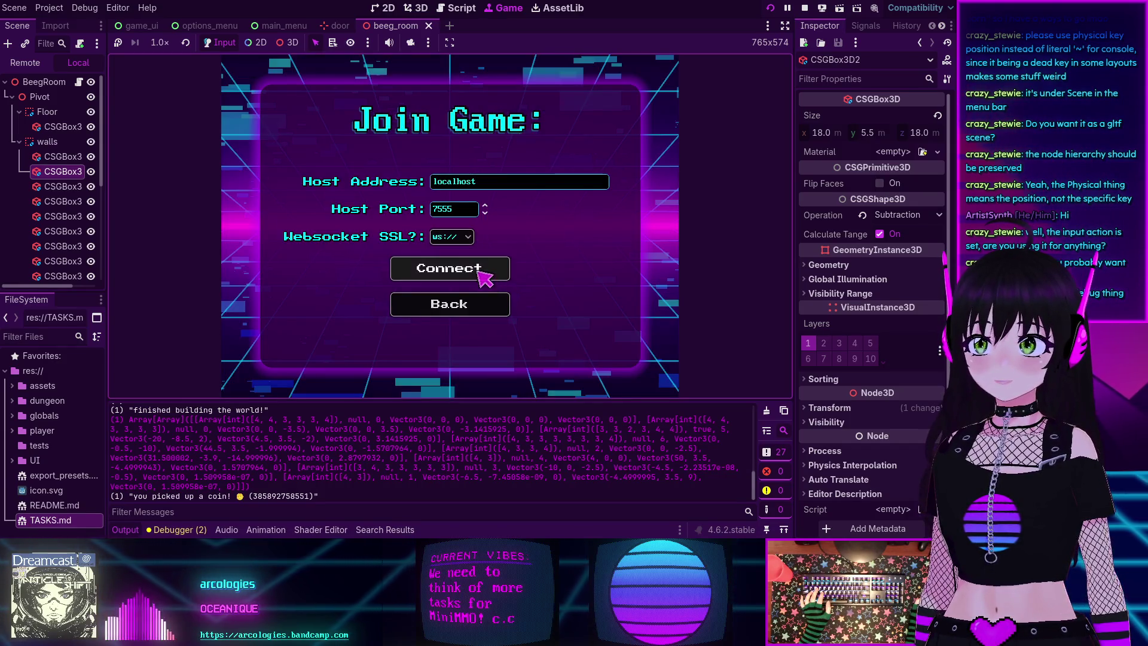
{"action": "left_click", "coordinate": [448, 266]}
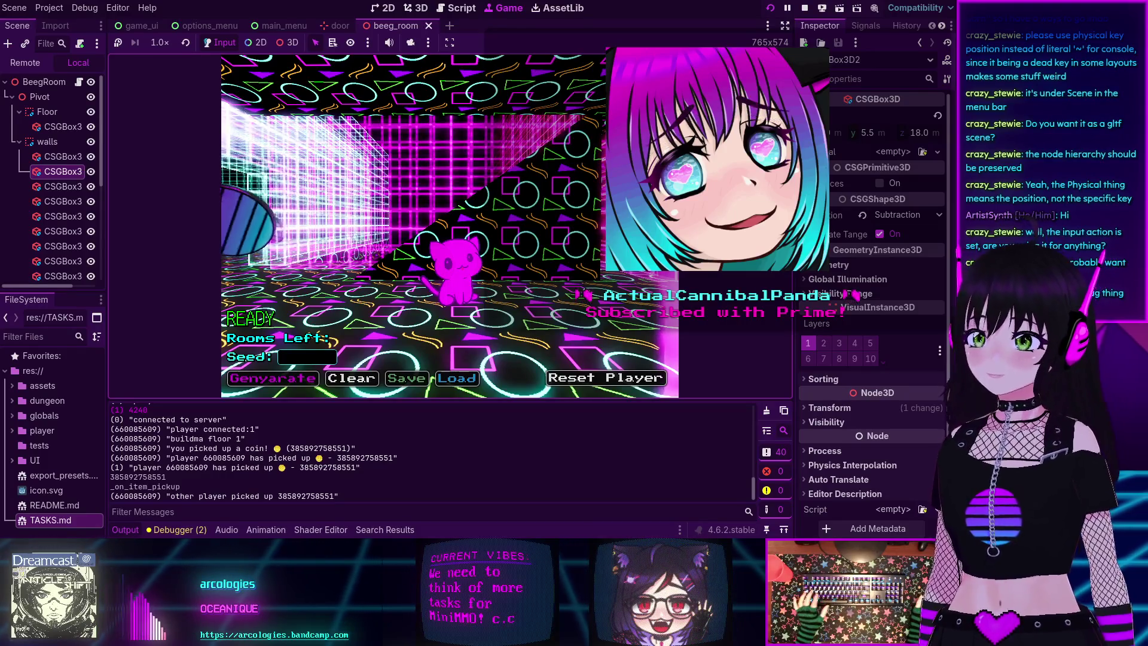
{"action": "key", "text": "Left"}
{"action": "key", "text": "Right"}
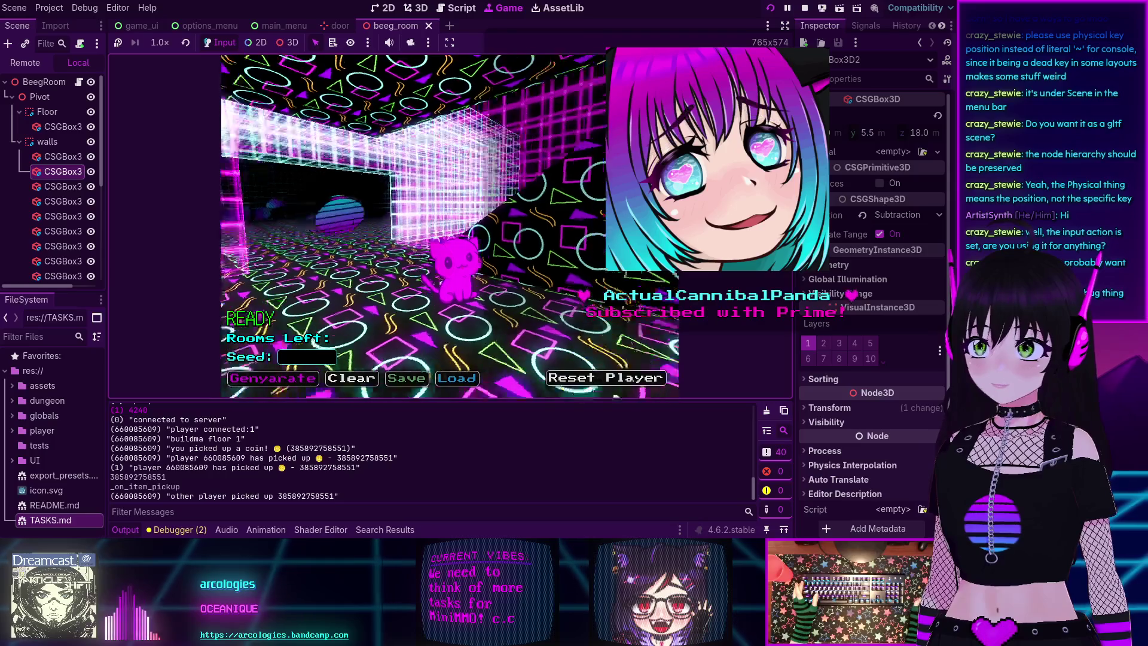
{"action": "key", "text": "grave"}
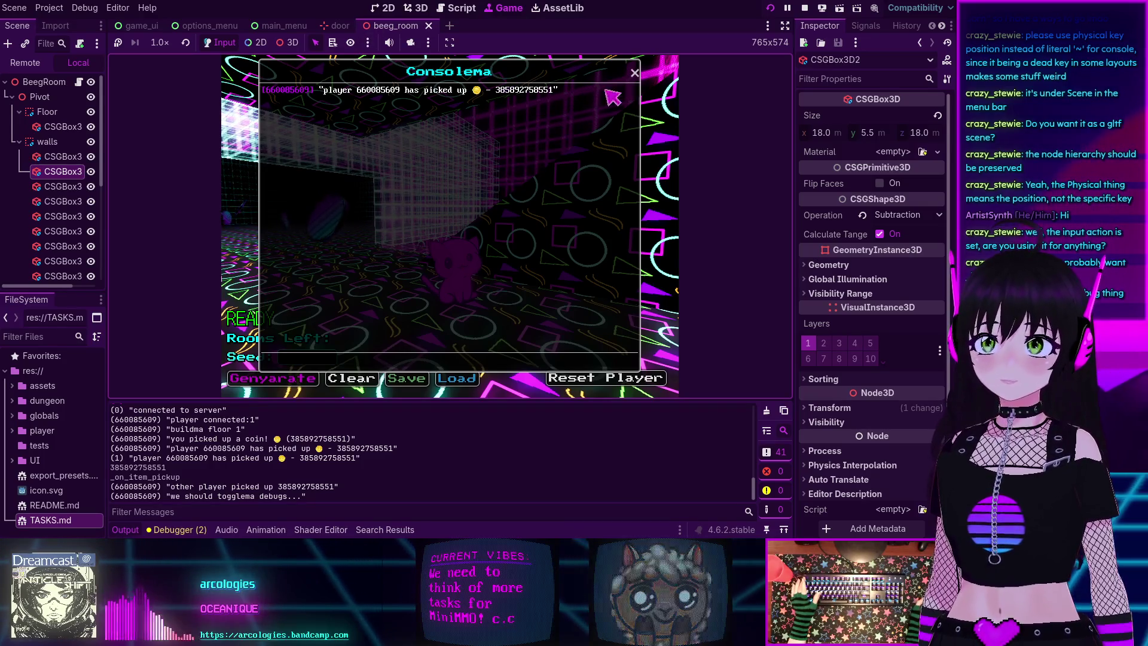
{"action": "left_click", "coordinate": [636, 73]}
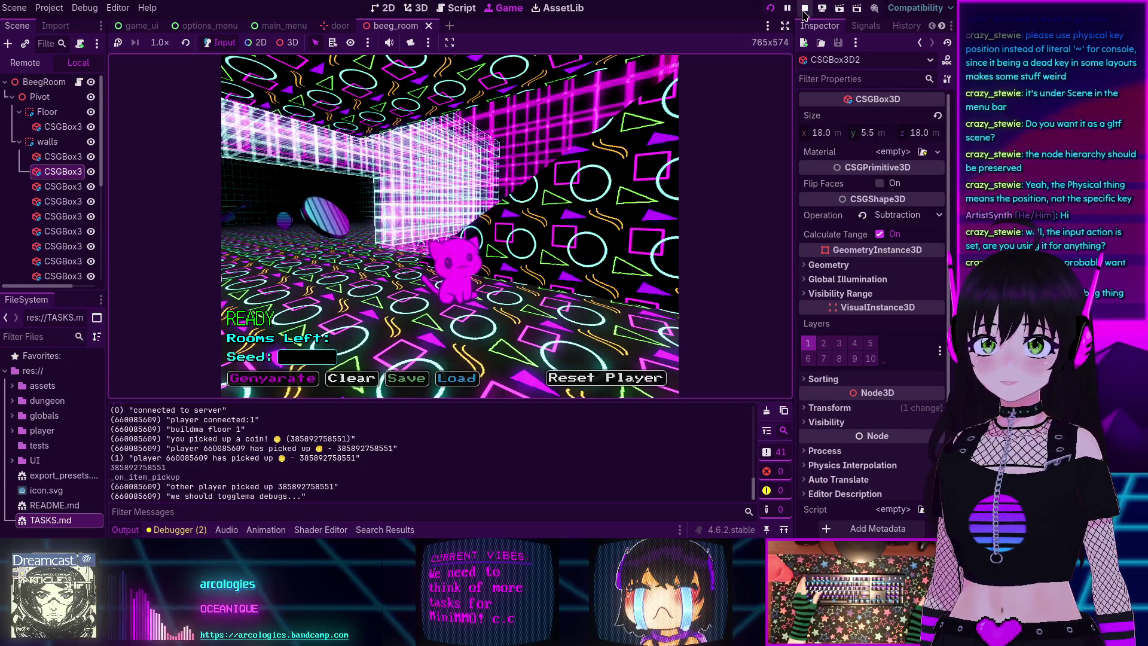
{"action": "left_click", "coordinate": [804, 8]}
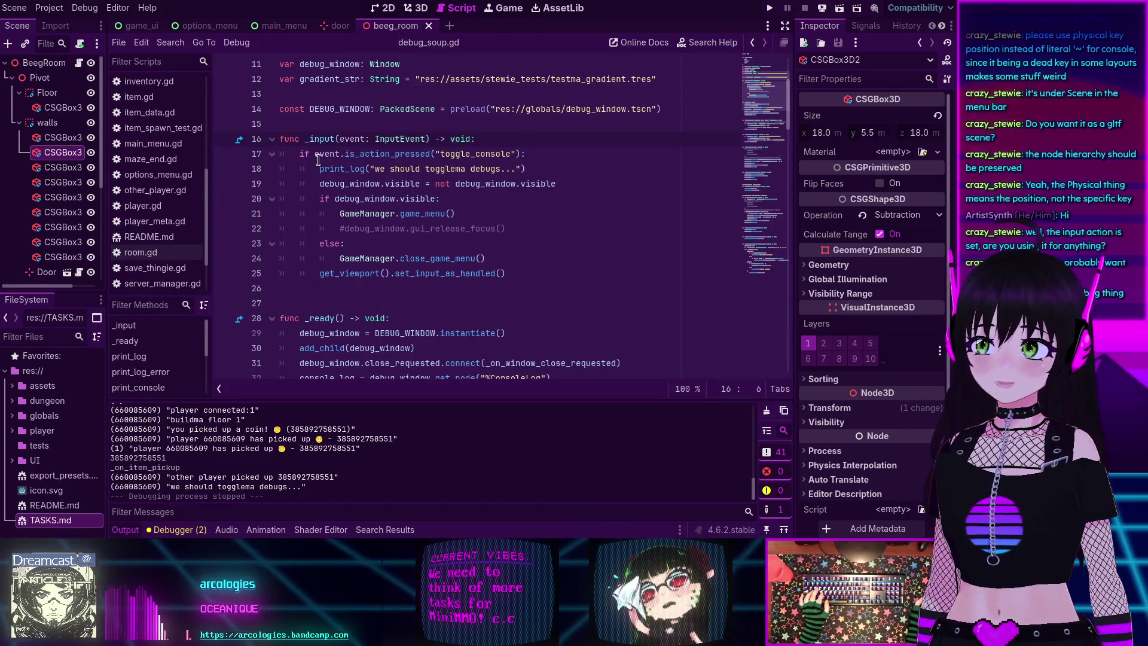
{"action": "scroll", "coordinate": [318, 160], "scroll_direction": "up", "scroll_amount": 4}
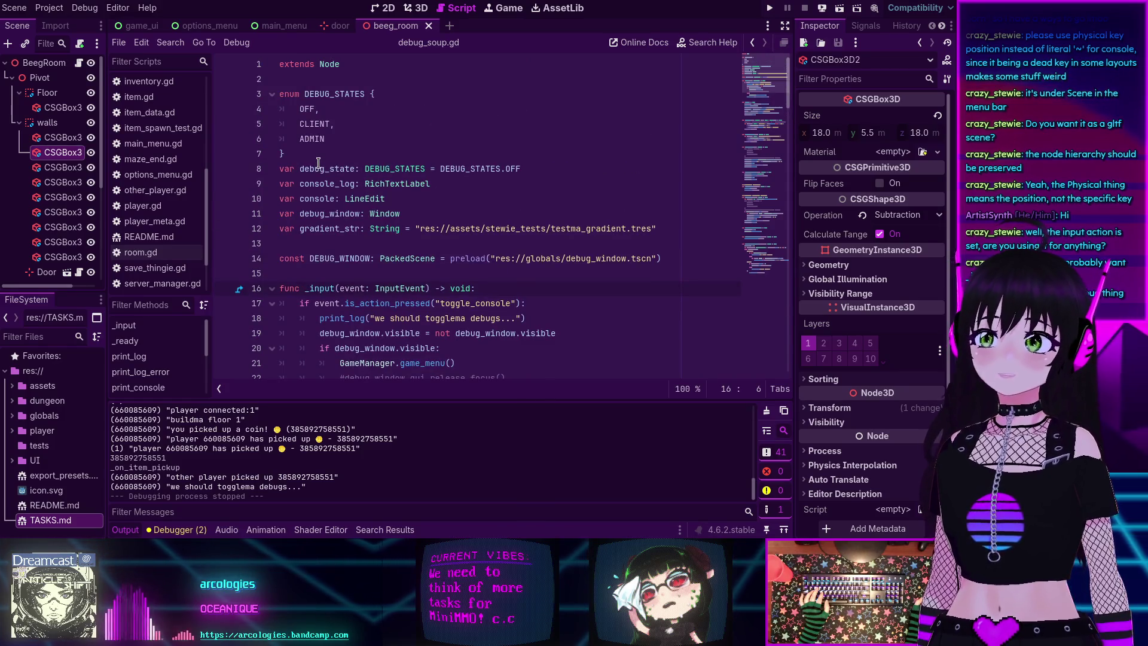
{"action": "scroll", "coordinate": [318, 162], "scroll_direction": "down", "scroll_amount": 3}
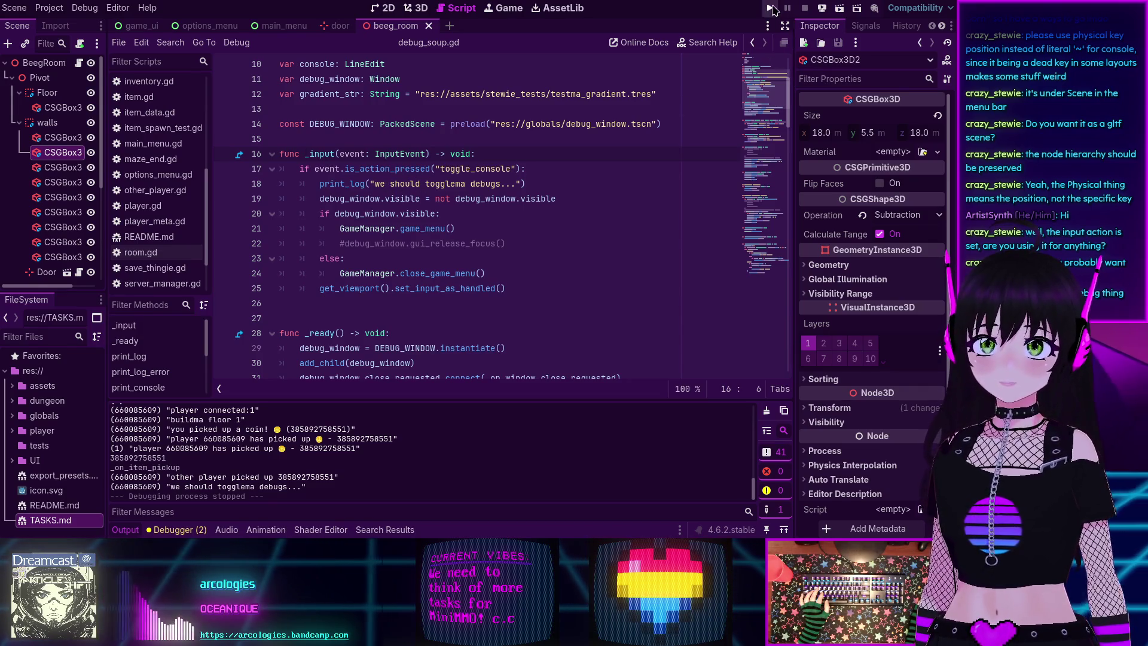
{"action": "left_click", "coordinate": [771, 7]}
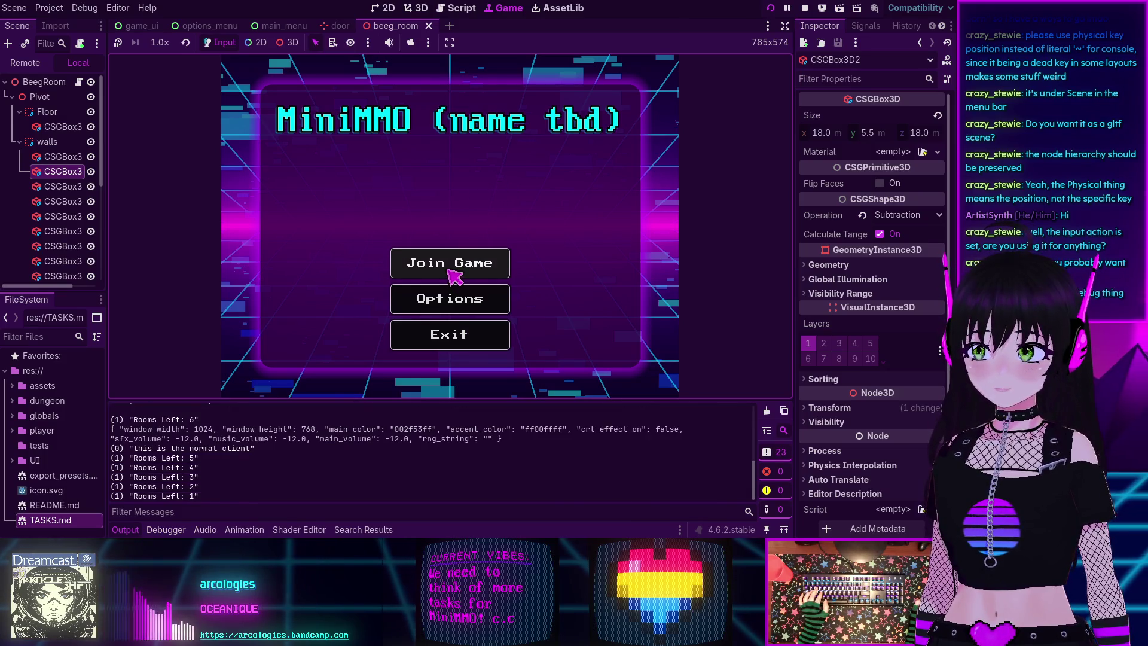
{"action": "key", "text": "grave"}
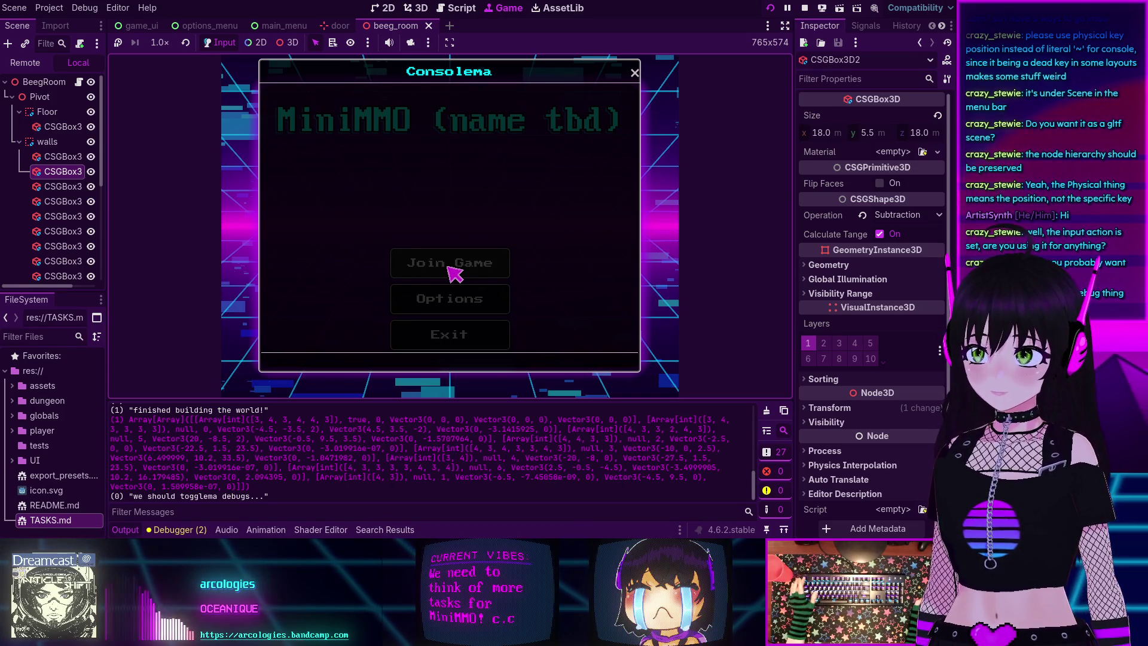
{"action": "left_click", "coordinate": [635, 72]}
{"action": "key", "text": "grave"}
{"action": "key", "text": "grave"}
{"action": "key", "text": "grave"}
{"action": "key", "text": "grave"}
{"action": "key", "text": "grave"}
{"action": "left_click", "coordinate": [634, 73]}
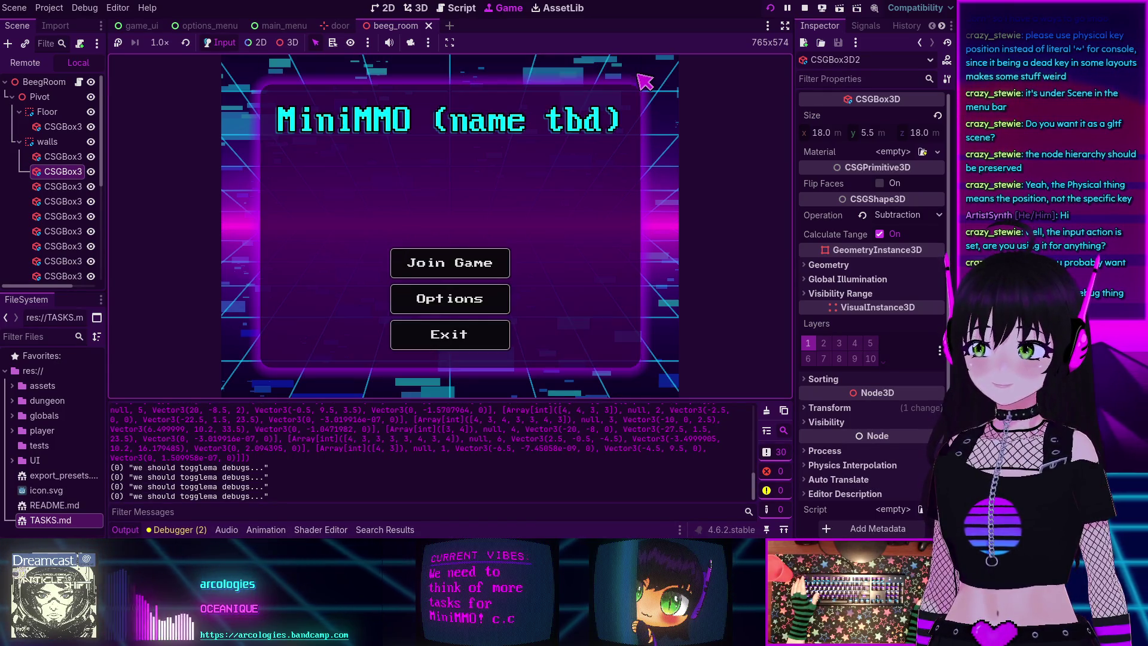
{"action": "key", "text": "F8"}
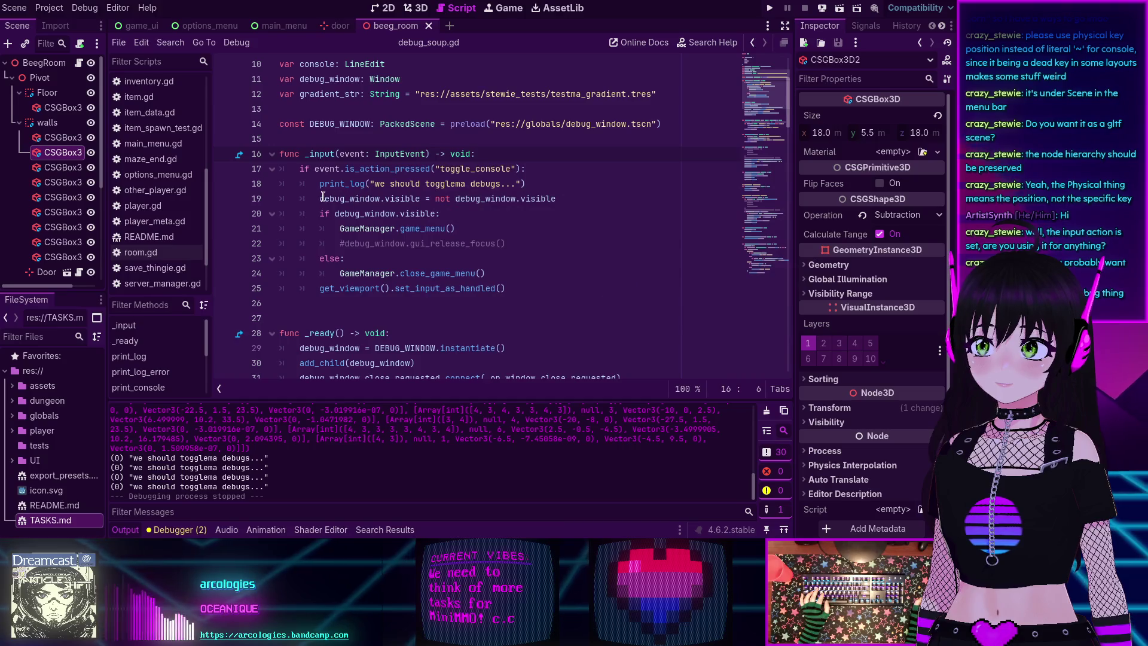
{"action": "scroll", "coordinate": [323, 198], "scroll_direction": "down", "scroll_amount": 2}
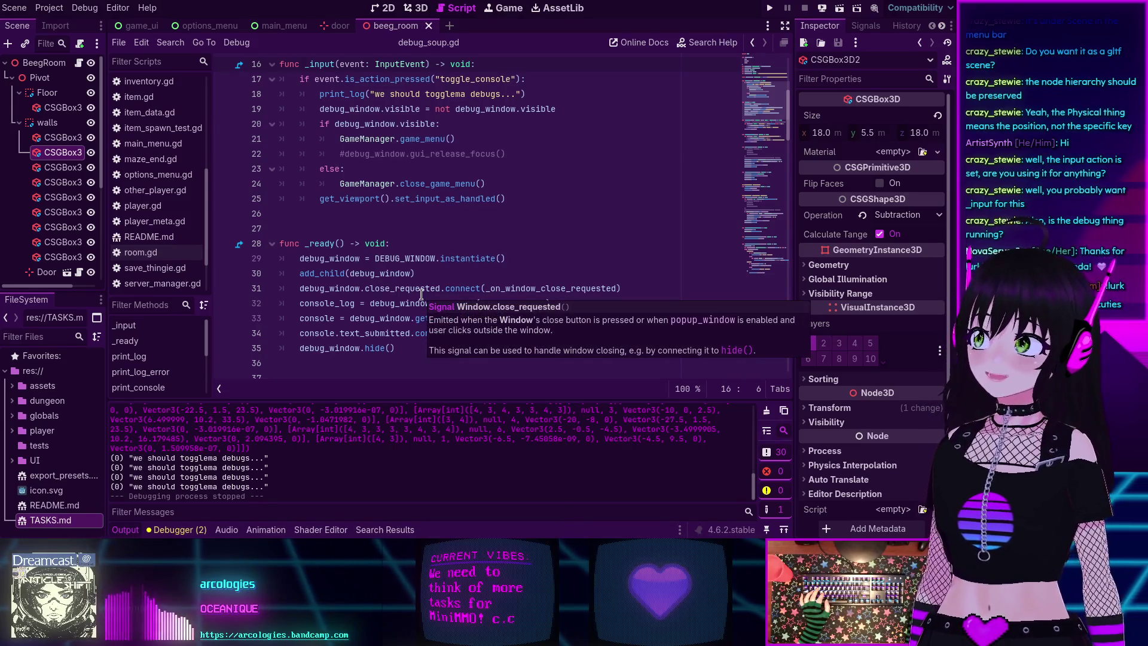
{"action": "scroll", "coordinate": [365, 230], "scroll_direction": "down", "scroll_amount": 3}
{"action": "scroll", "coordinate": [369, 225], "scroll_direction": "down", "scroll_amount": 2}
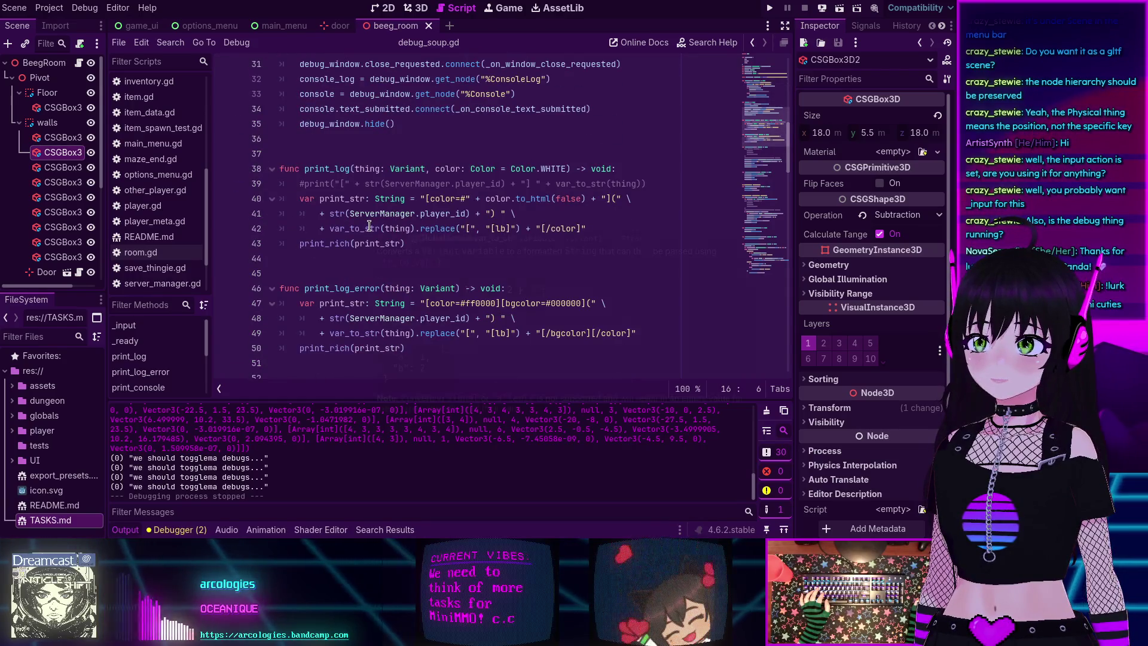
{"action": "scroll", "coordinate": [362, 222], "scroll_direction": "up", "scroll_amount": 4}
{"action": "scroll", "coordinate": [363, 222], "scroll_direction": "up", "scroll_amount": 2}
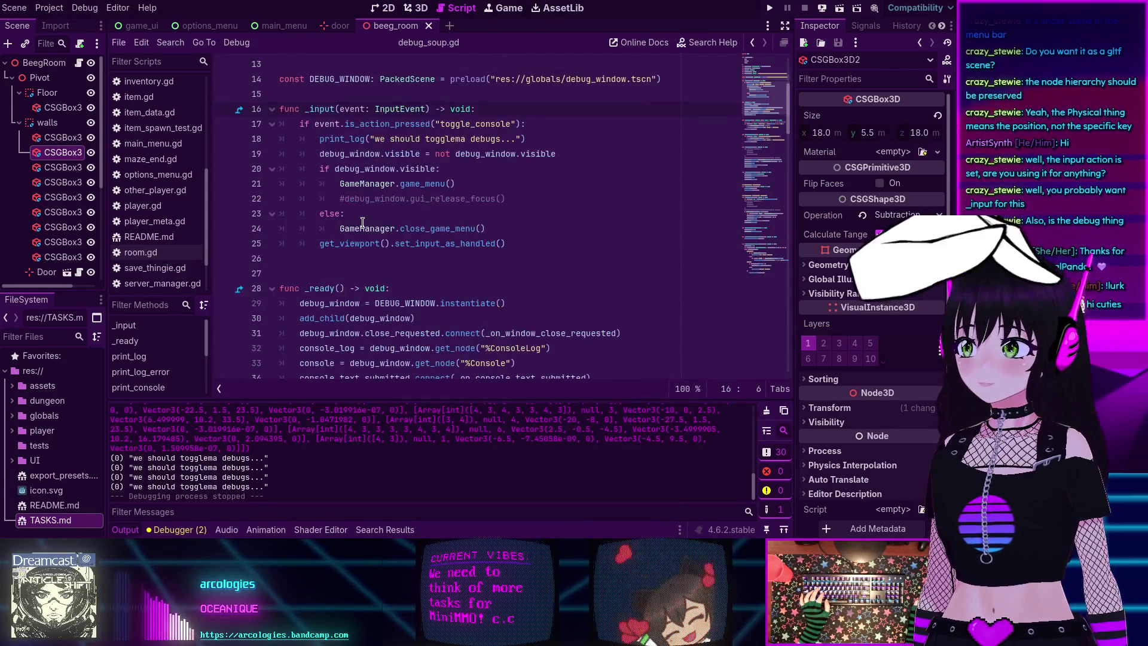
- Open TASKS.md from the FileSystem dock and place the caret on the back button task line
{"action": "double_click", "coordinate": [56, 521]}
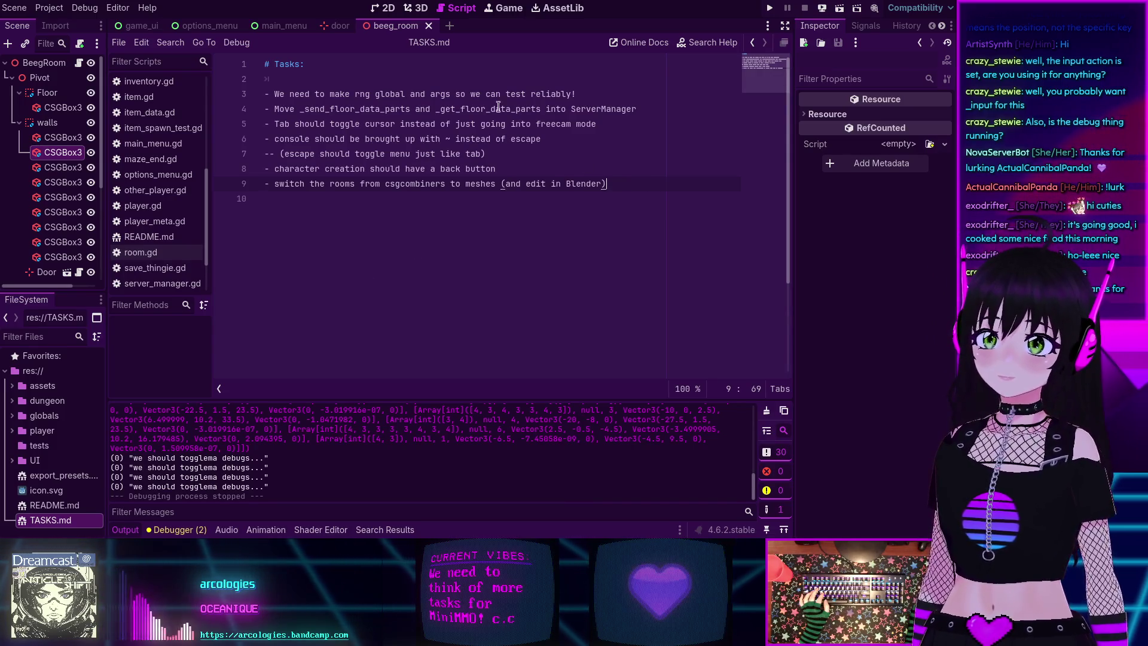
{"action": "left_click", "coordinate": [422, 171]}
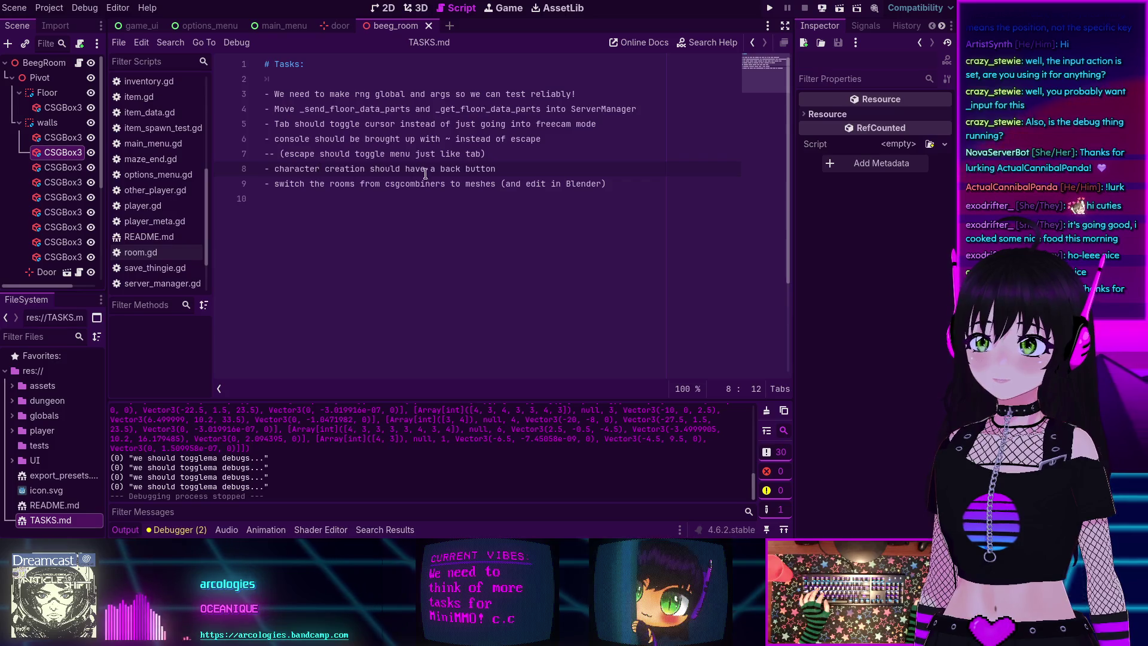
- Save TASKS.md and open Project Settings at the Input Map showing toggle_console's bindings
{"action": "left_click", "coordinate": [373, 208]}
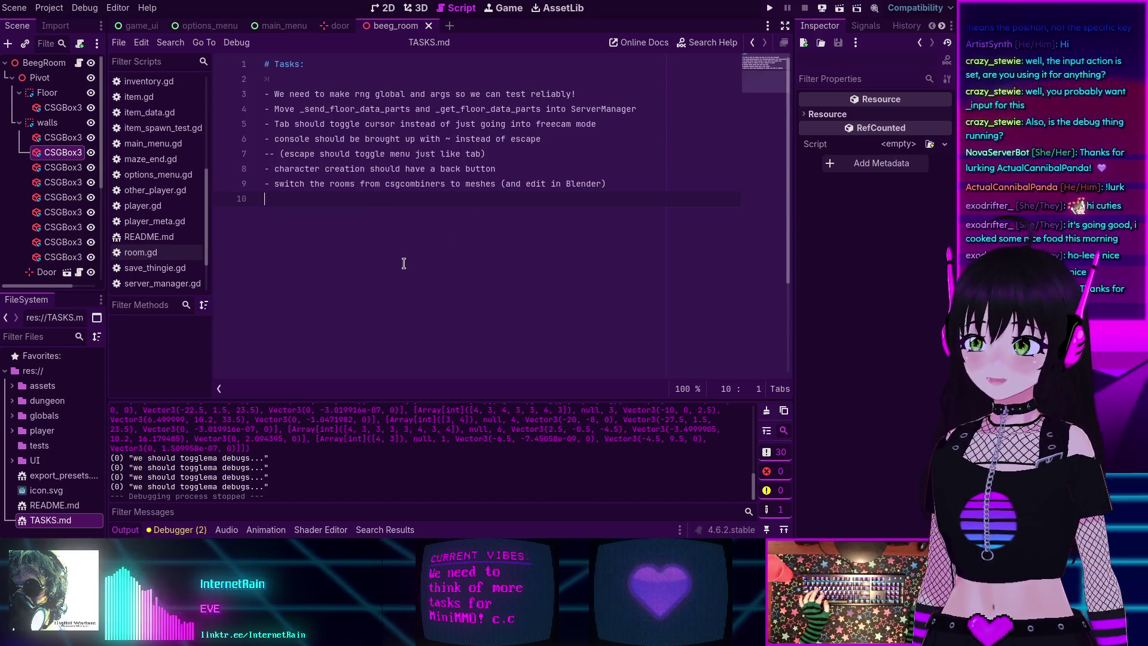
{"action": "key", "text": "ctrl+s"}
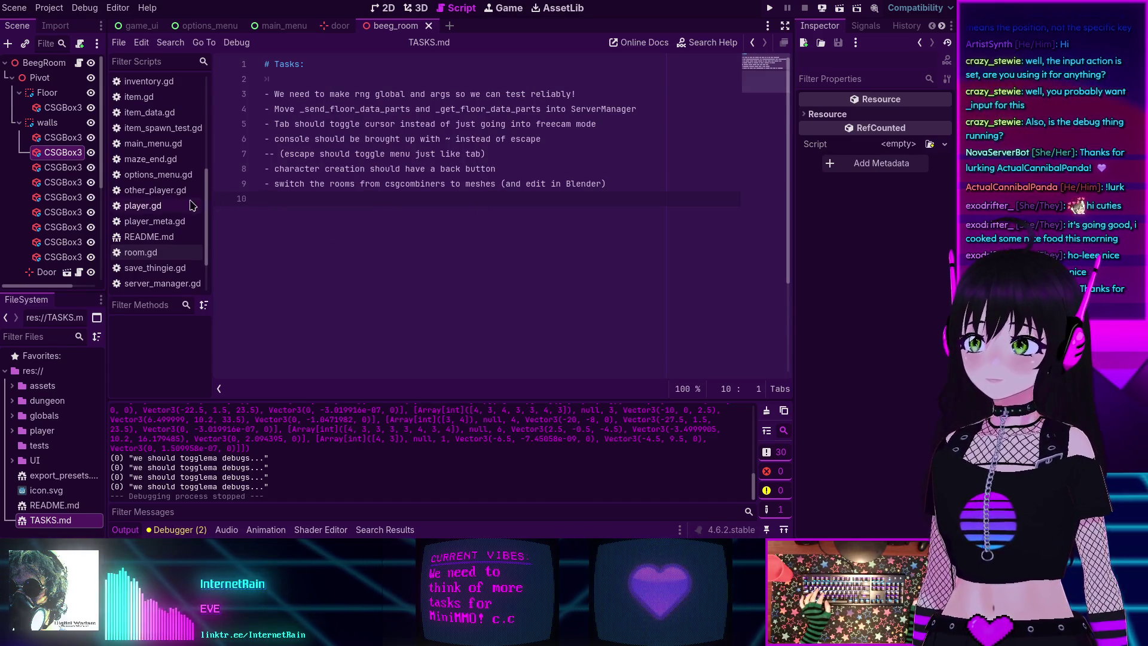
{"action": "scroll", "coordinate": [151, 191], "scroll_direction": "up", "scroll_amount": 10}
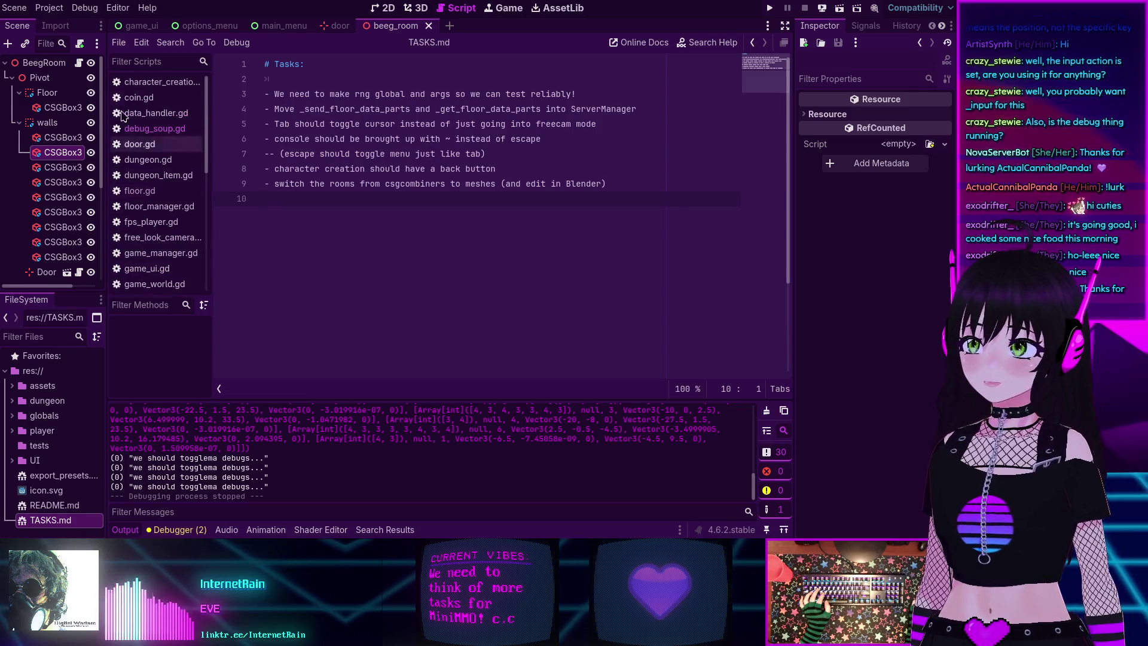
{"action": "left_click", "coordinate": [49, 8]}
{"action": "left_click", "coordinate": [53, 25]}
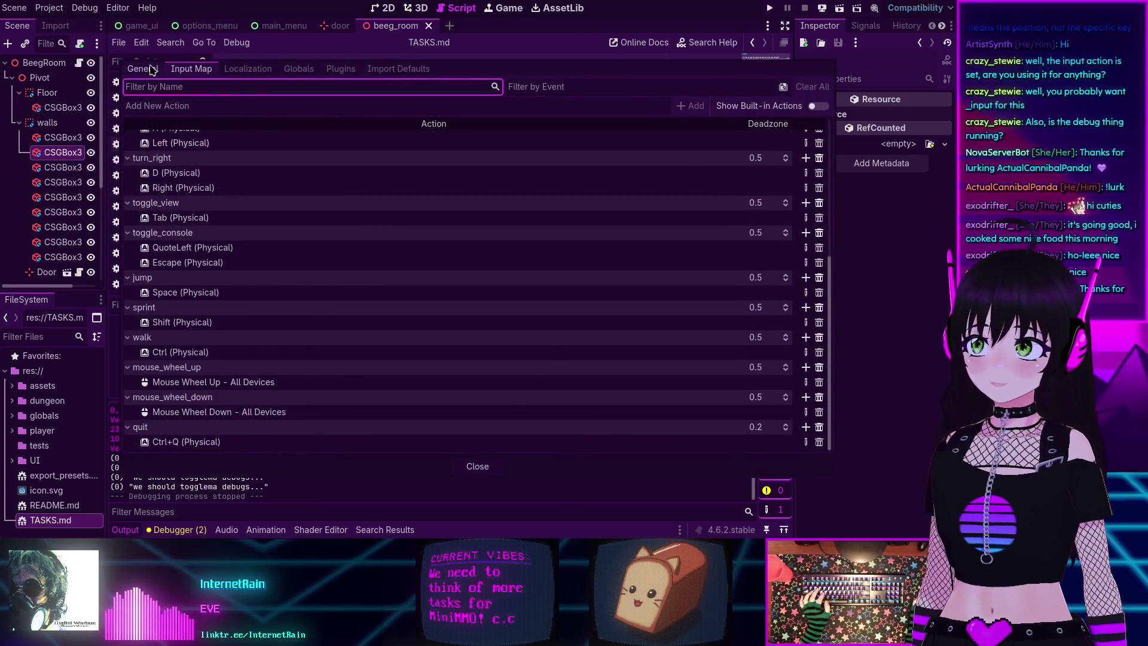
- Look over the General > Autoload globals, including DebugSoup, then close Project Settings
{"action": "left_click", "coordinate": [143, 69]}
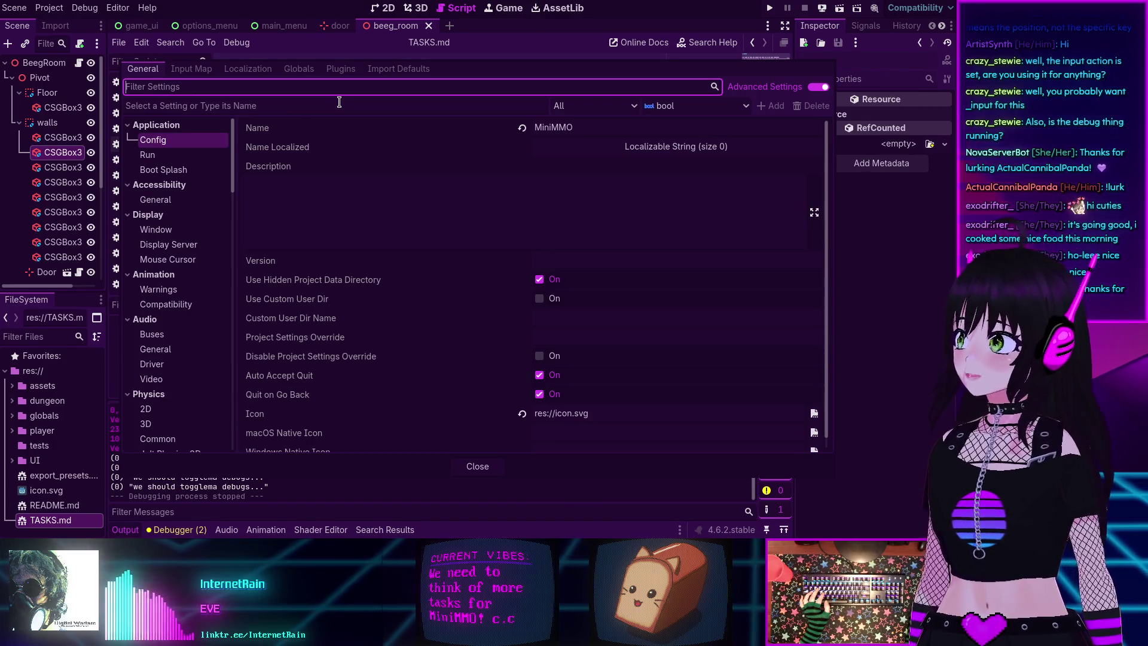
{"action": "left_click", "coordinate": [299, 70]}
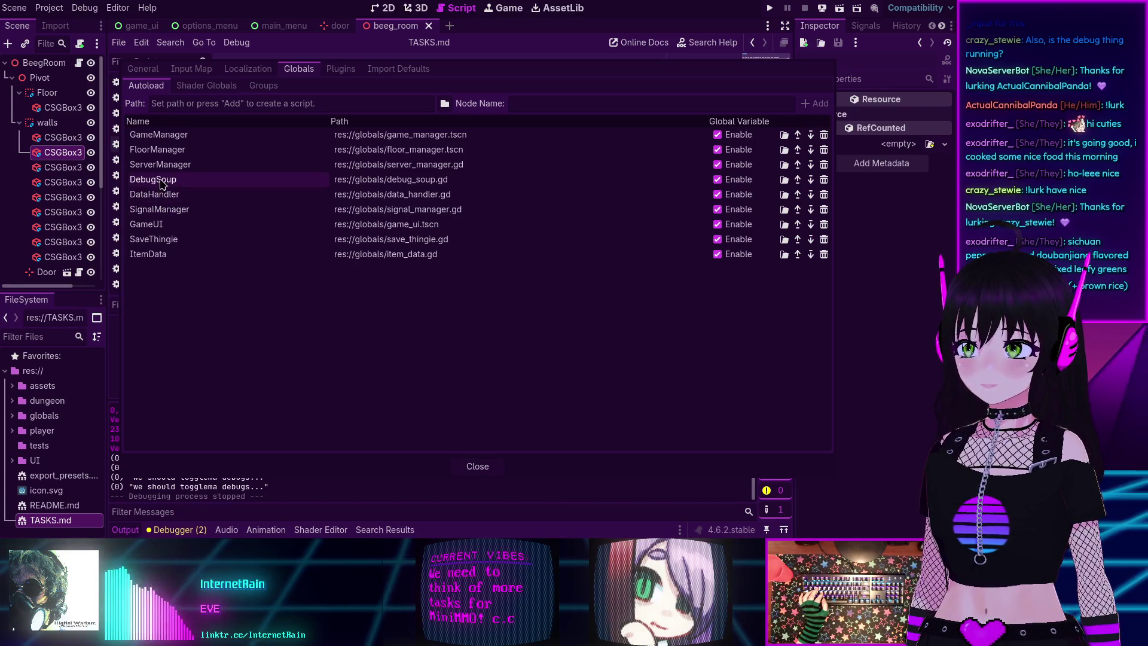
{"action": "left_click", "coordinate": [477, 465]}
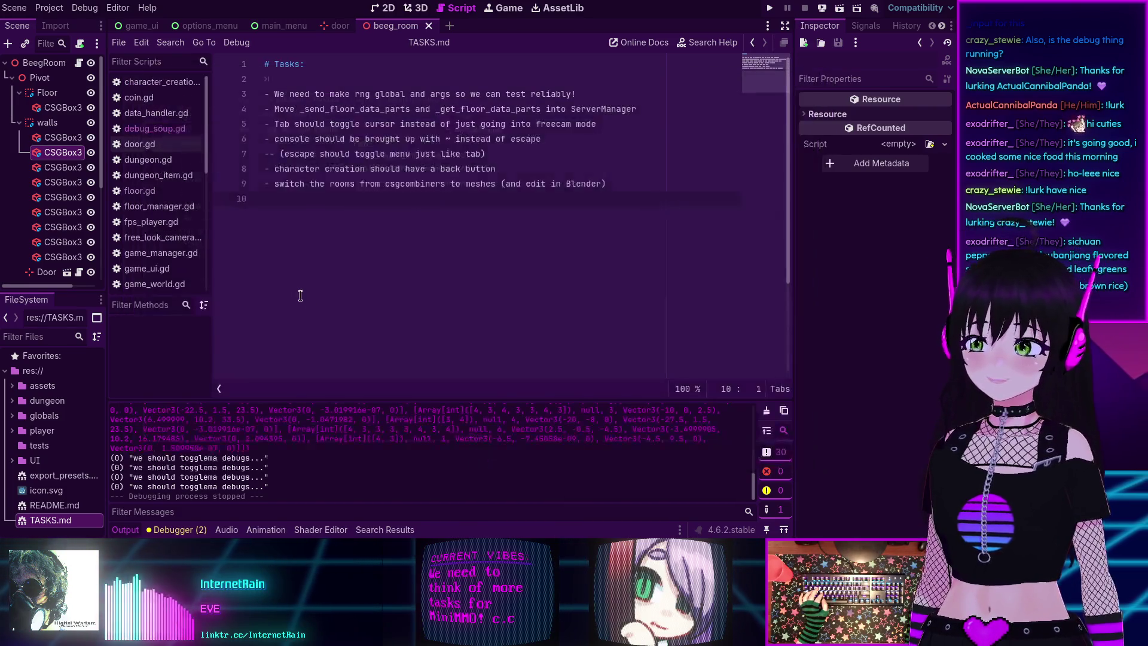
{"action": "left_click", "coordinate": [155, 128]}
{"action": "scroll", "coordinate": [389, 181], "scroll_direction": "up", "scroll_amount": 4}
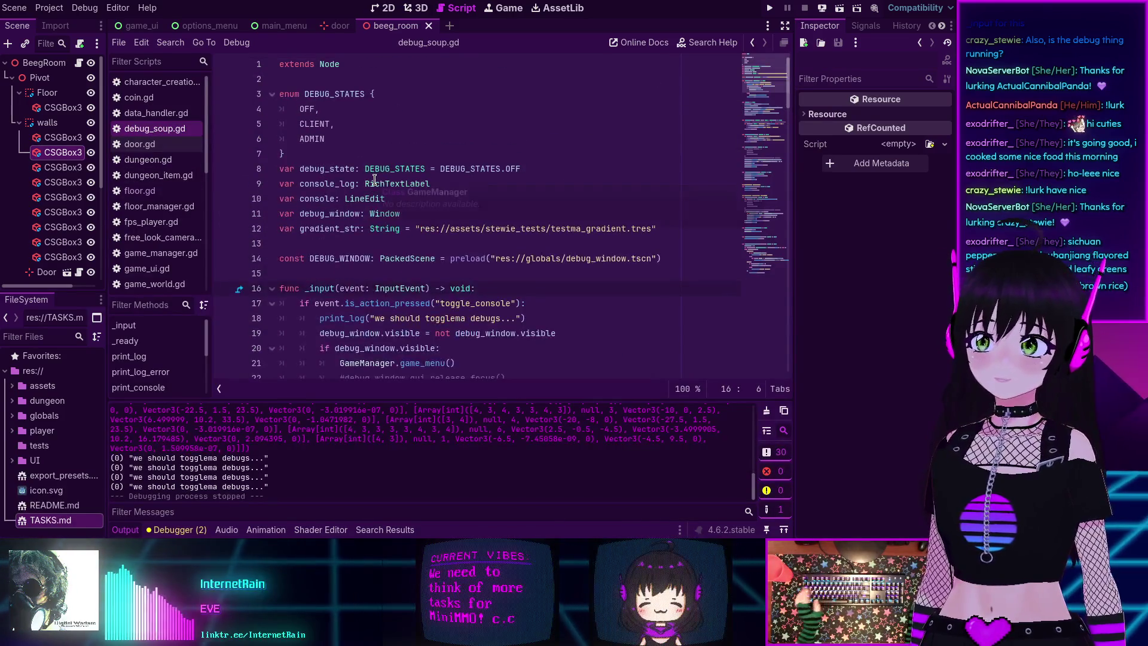
{"action": "scroll", "coordinate": [379, 278], "scroll_direction": "down", "scroll_amount": 5}
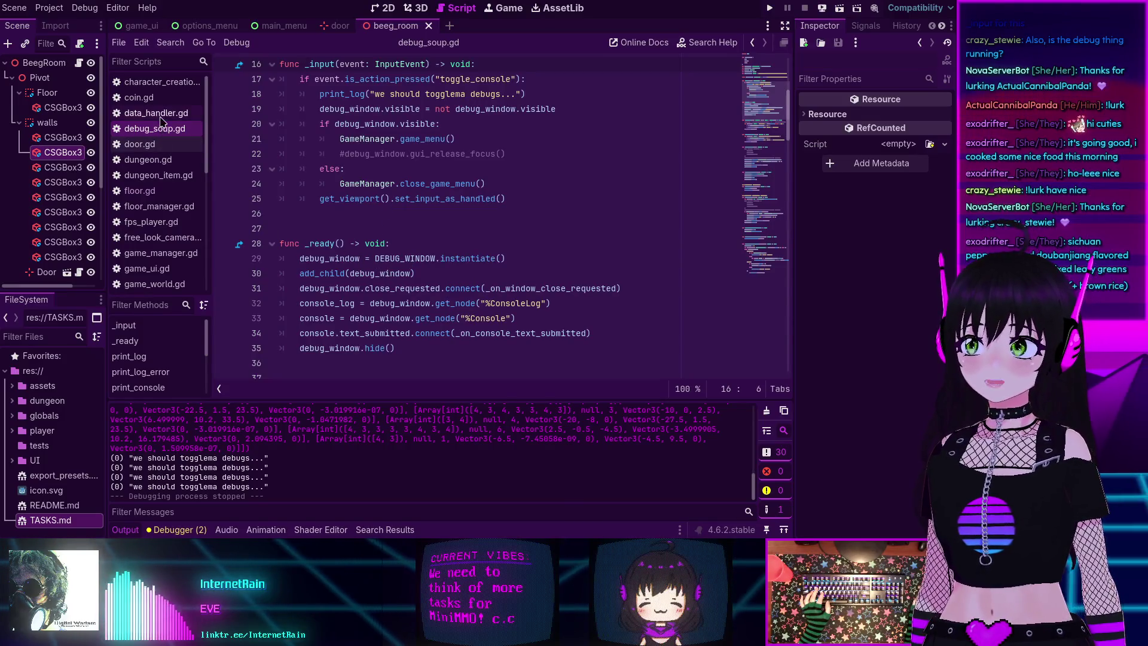
{"action": "scroll", "coordinate": [162, 136], "scroll_direction": "down", "scroll_amount": 2}
{"action": "scroll", "coordinate": [163, 135], "scroll_direction": "down", "scroll_amount": 2}
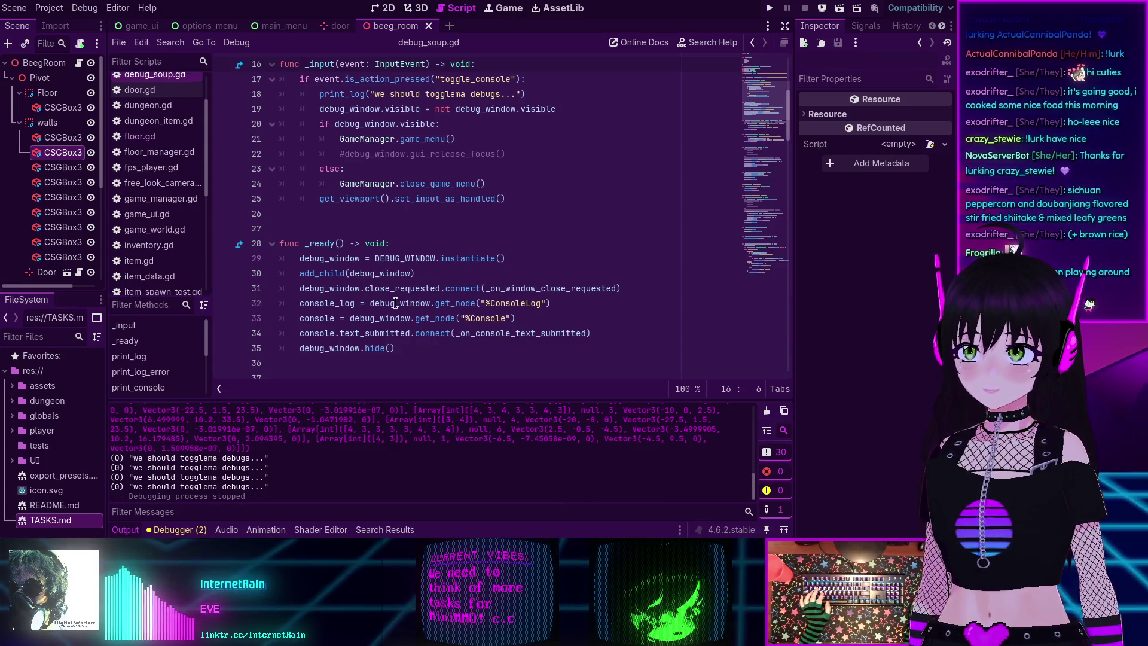
{"action": "scroll", "coordinate": [352, 223], "scroll_direction": "up", "scroll_amount": 2}
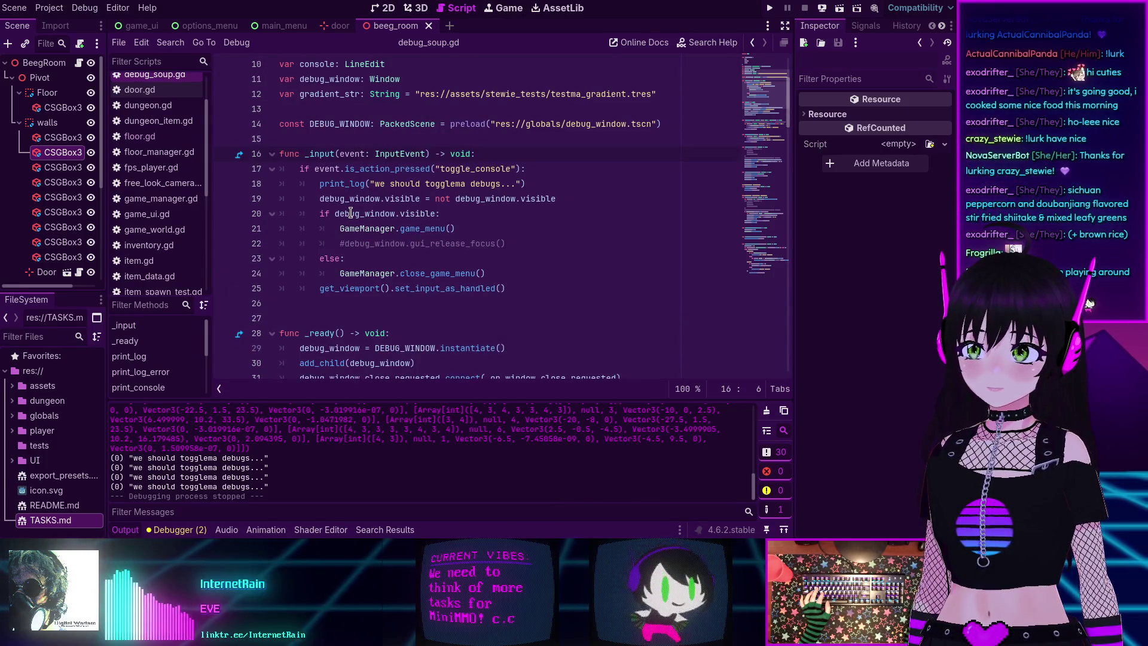
{"action": "mouse_move", "coordinate": [350, 211]}
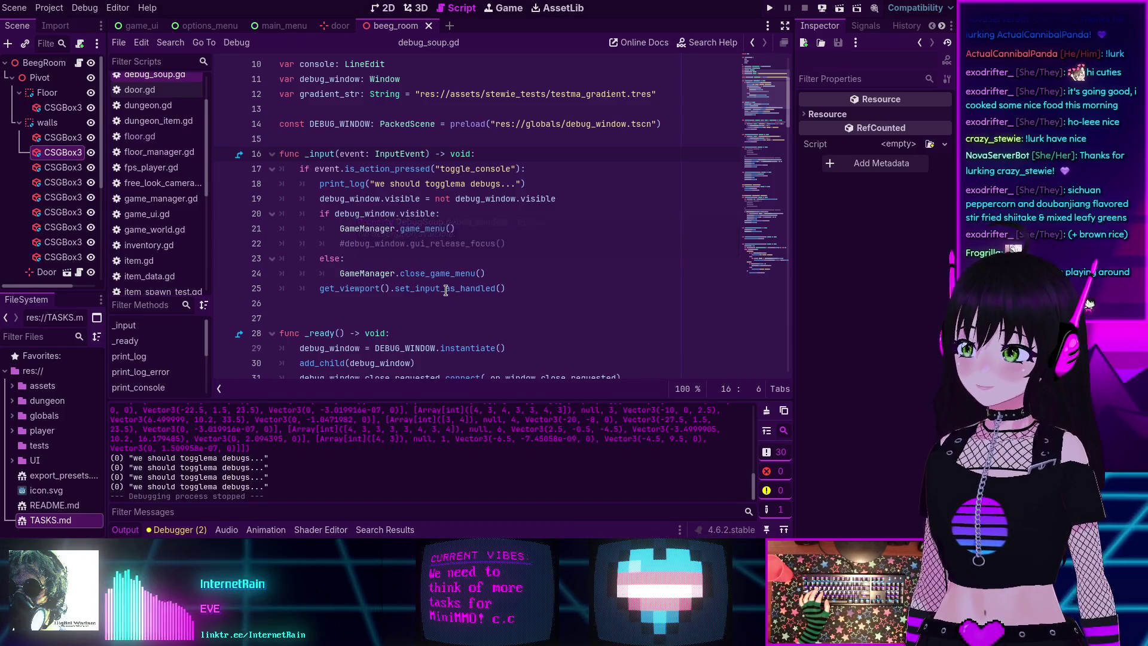
{"action": "left_click", "coordinate": [513, 247]}
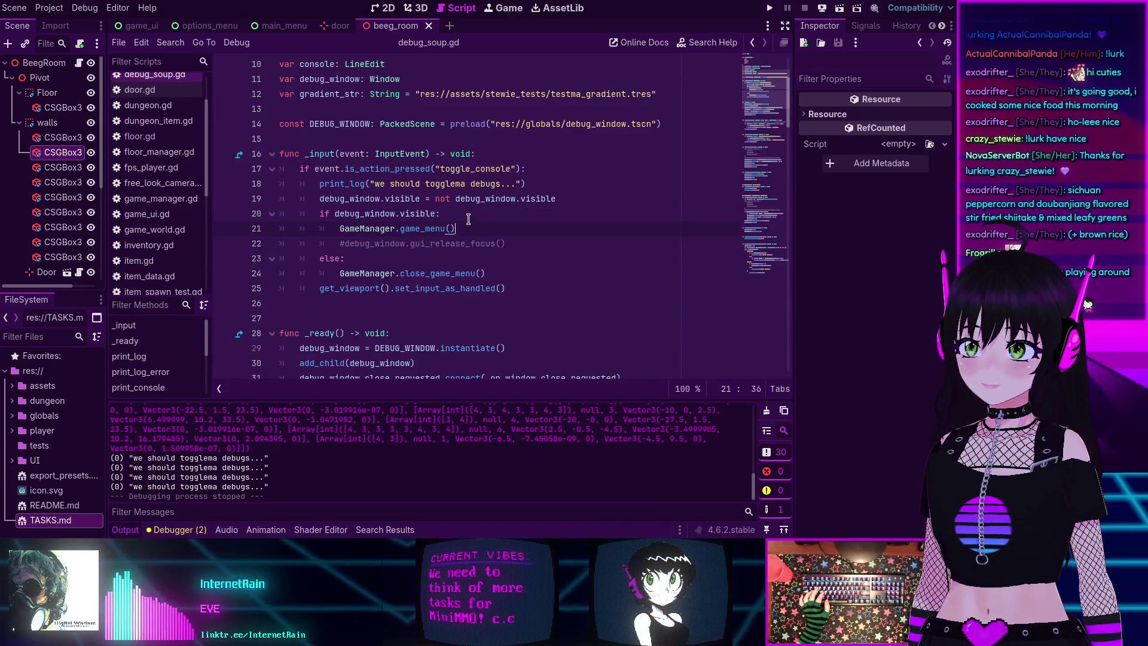
{"action": "left_click", "coordinate": [508, 243]}
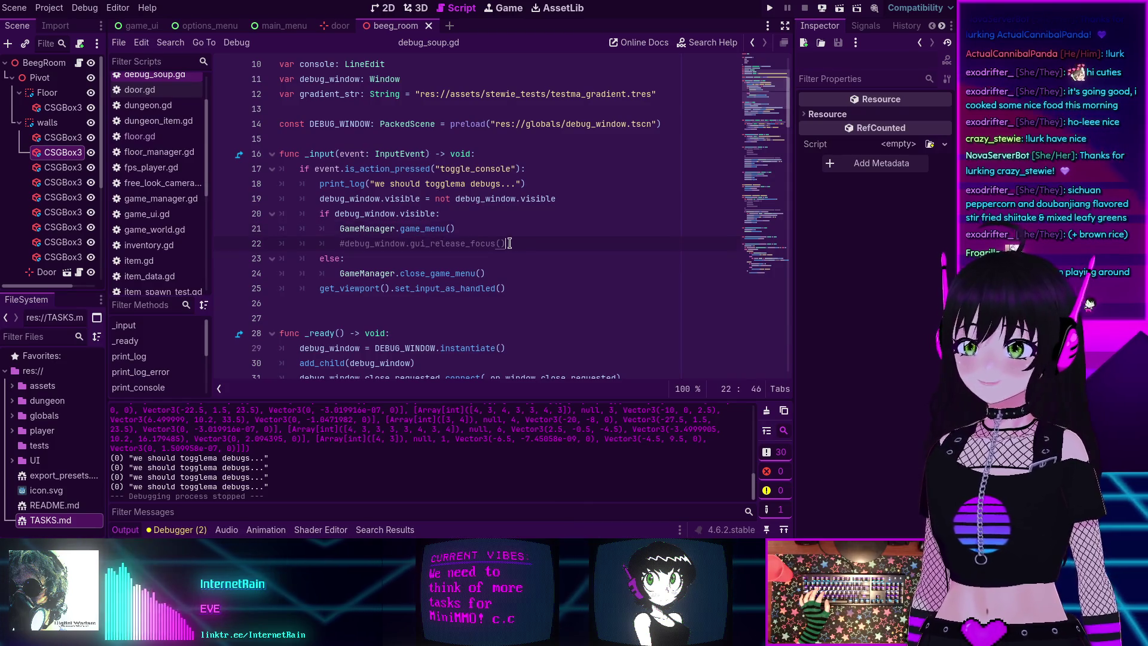
{"action": "scroll", "coordinate": [480, 228], "scroll_direction": "up", "scroll_amount": 3}
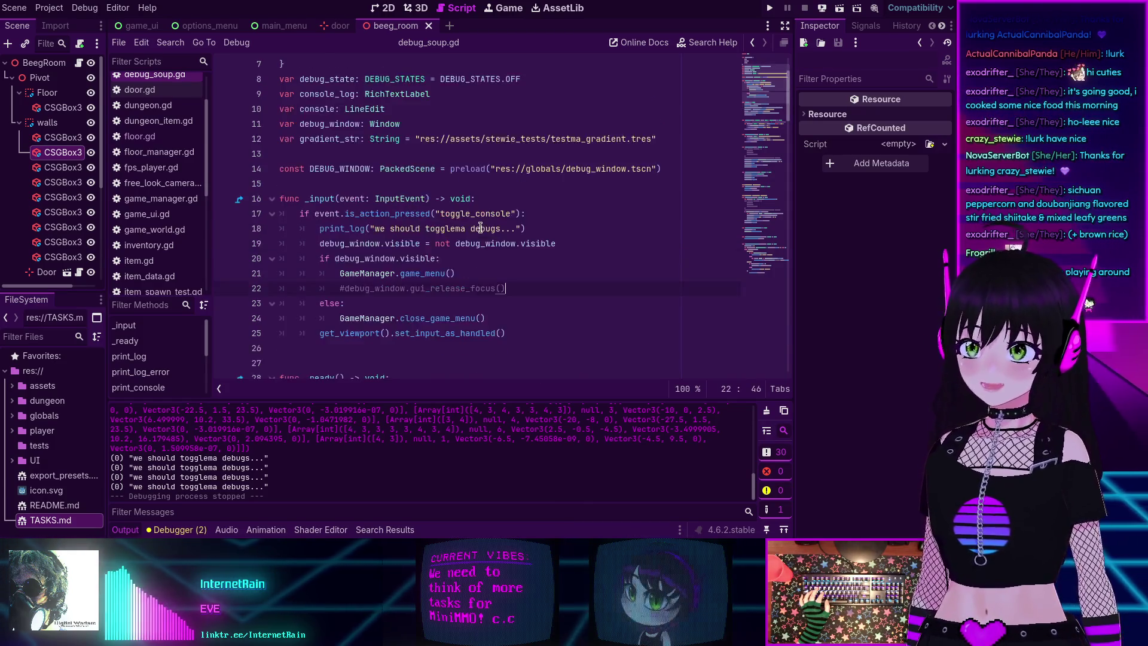
{"action": "scroll", "coordinate": [480, 227], "scroll_direction": "down", "scroll_amount": 2}
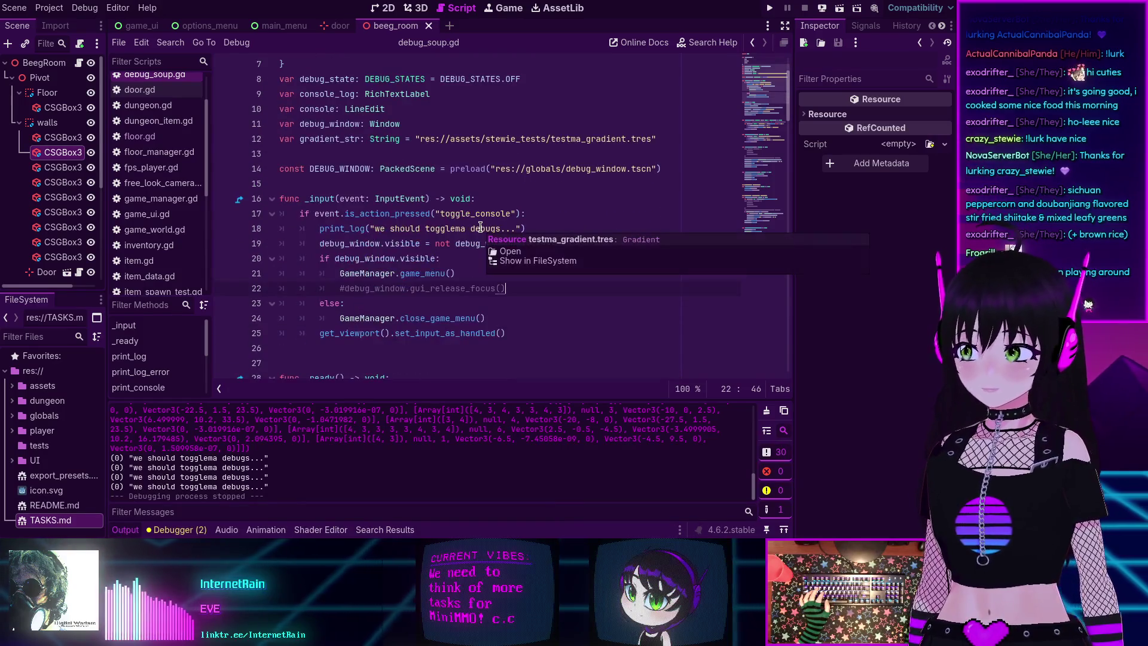
{"action": "scroll", "coordinate": [480, 228], "scroll_direction": "down", "scroll_amount": 2}
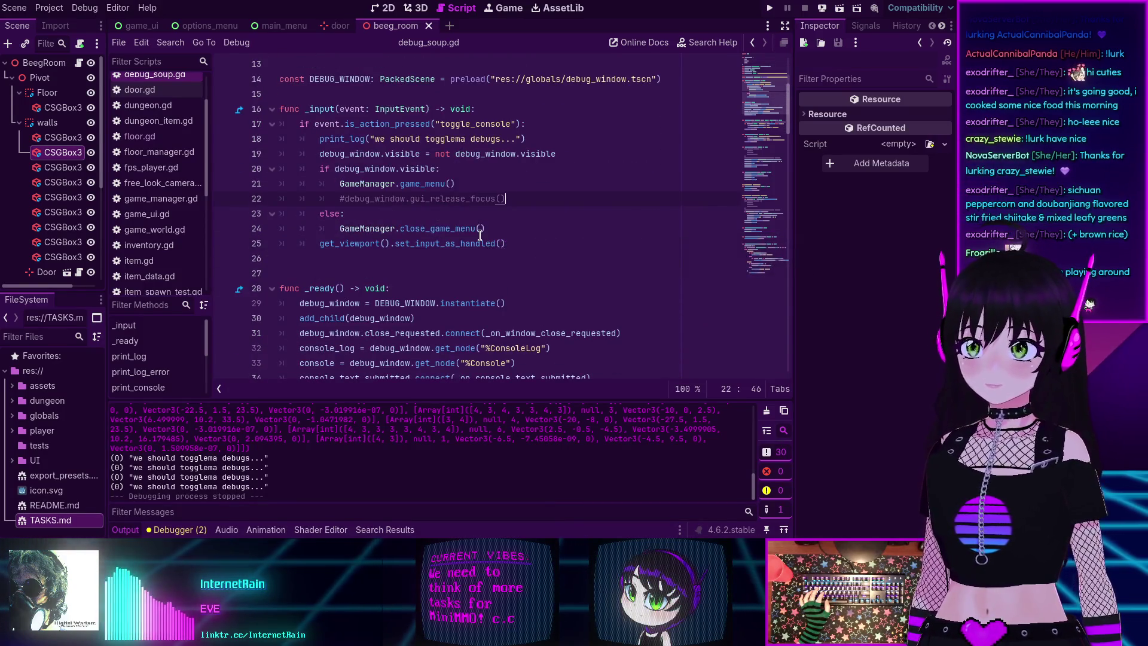
{"action": "scroll", "coordinate": [480, 235], "scroll_direction": "down", "scroll_amount": 2}
{"action": "scroll", "coordinate": [357, 225], "scroll_direction": "down", "scroll_amount": 2}
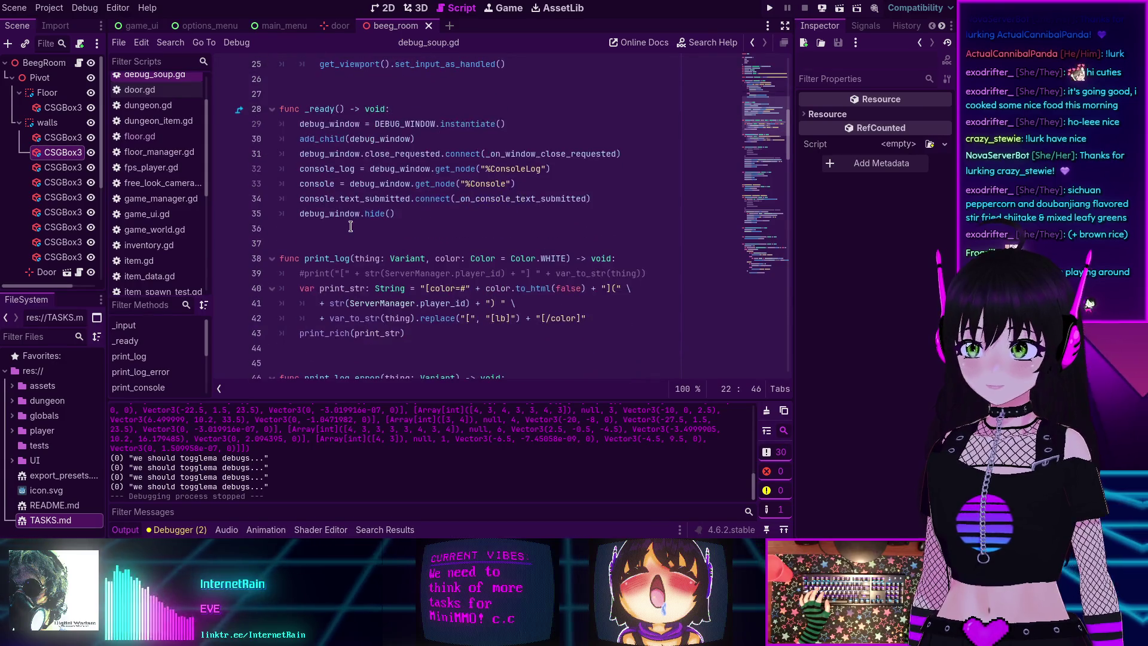
{"action": "scroll", "coordinate": [351, 226], "scroll_direction": "up", "scroll_amount": 5}
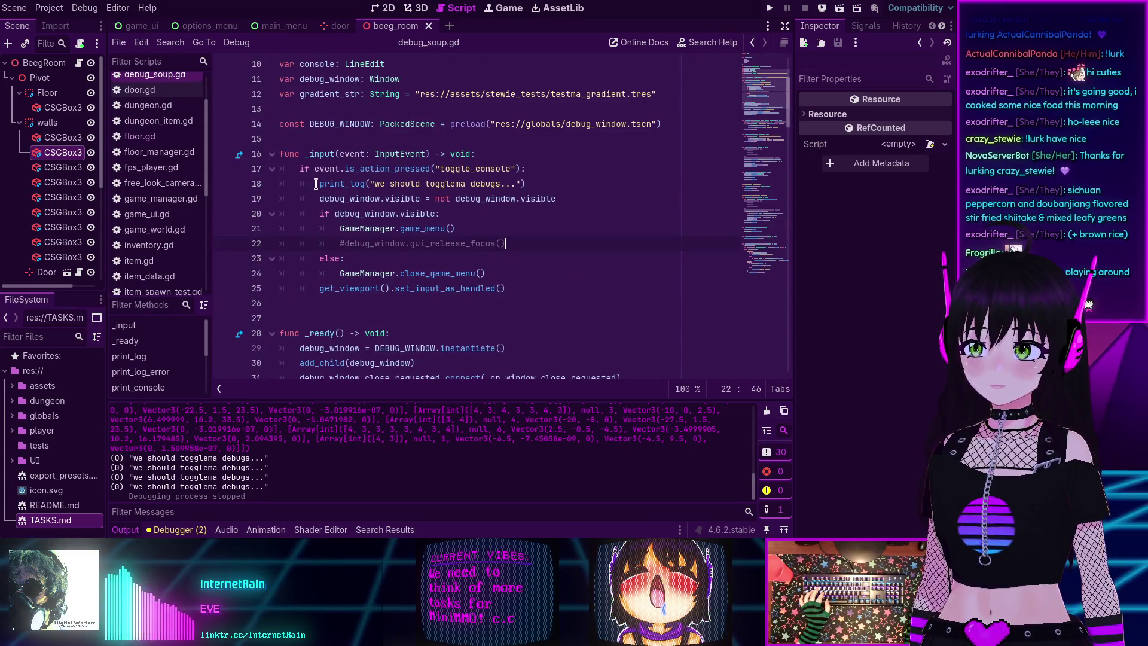
{"action": "mouse_move", "coordinate": [315, 183]}
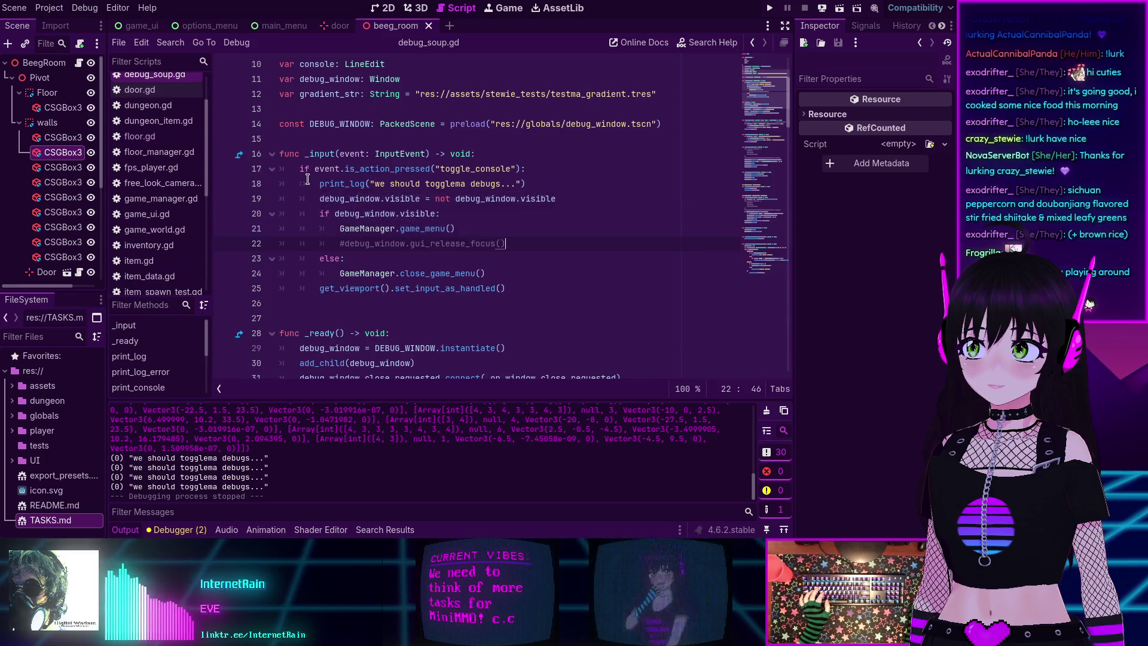
{"action": "scroll", "coordinate": [179, 164], "scroll_direction": "up", "scroll_amount": 2}
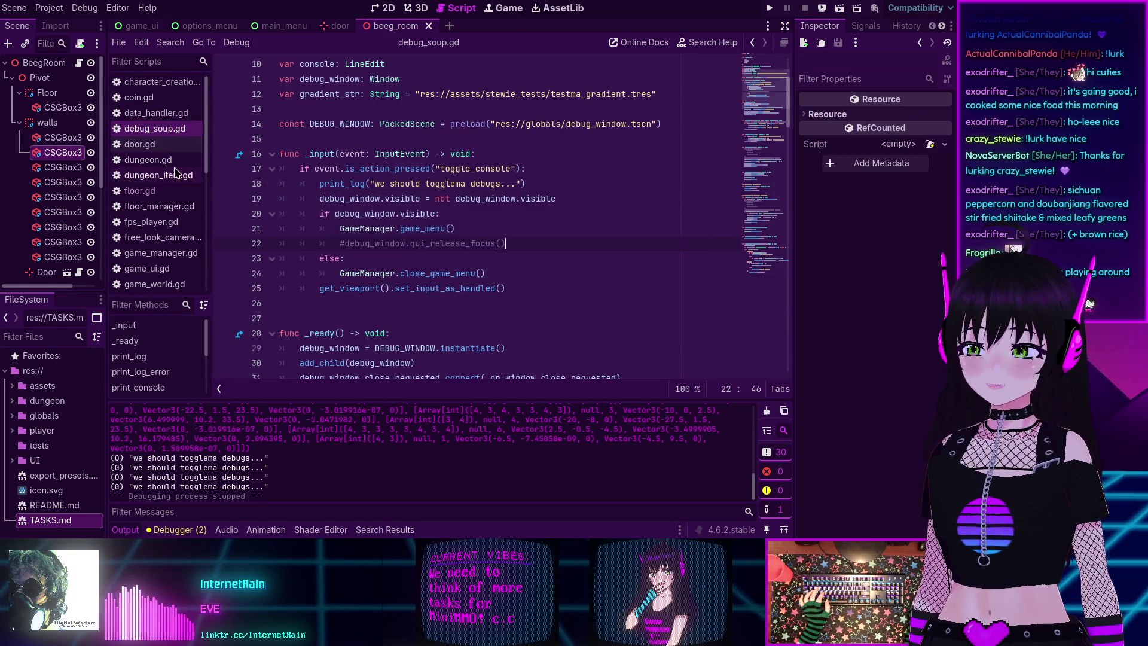
{"action": "scroll", "coordinate": [173, 179], "scroll_direction": "down", "scroll_amount": 2}
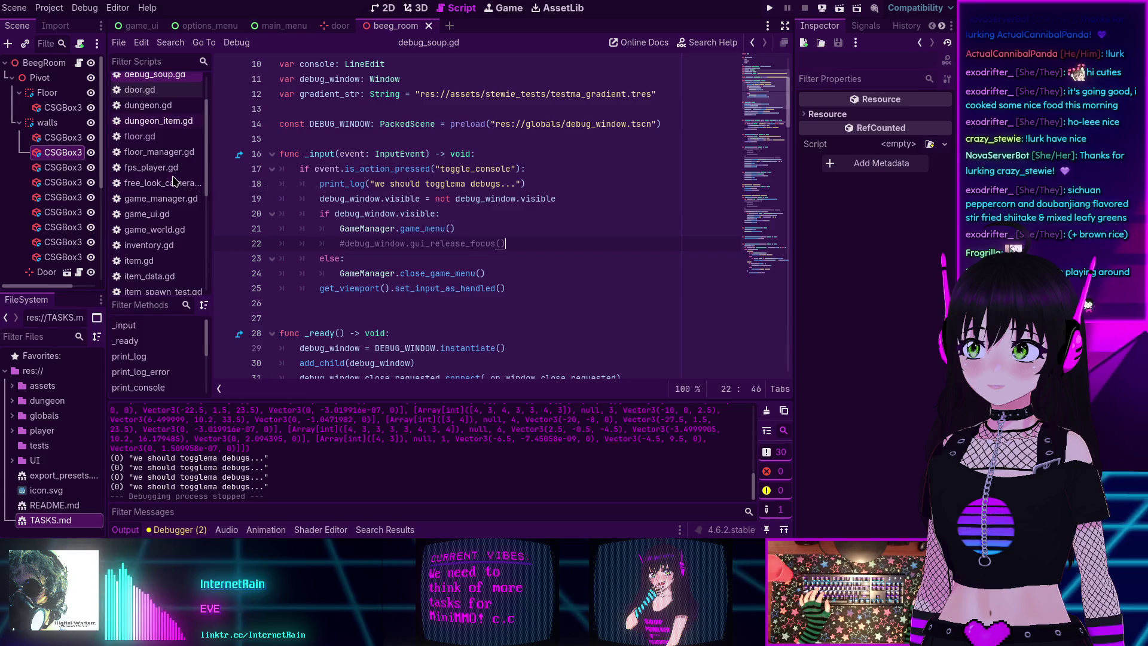
{"action": "key", "text": "shift+alt+o"}
- Quick-open debug_window.tscn and frame its Consolema window in the 2D view
{"action": "type", "text": "debug"}
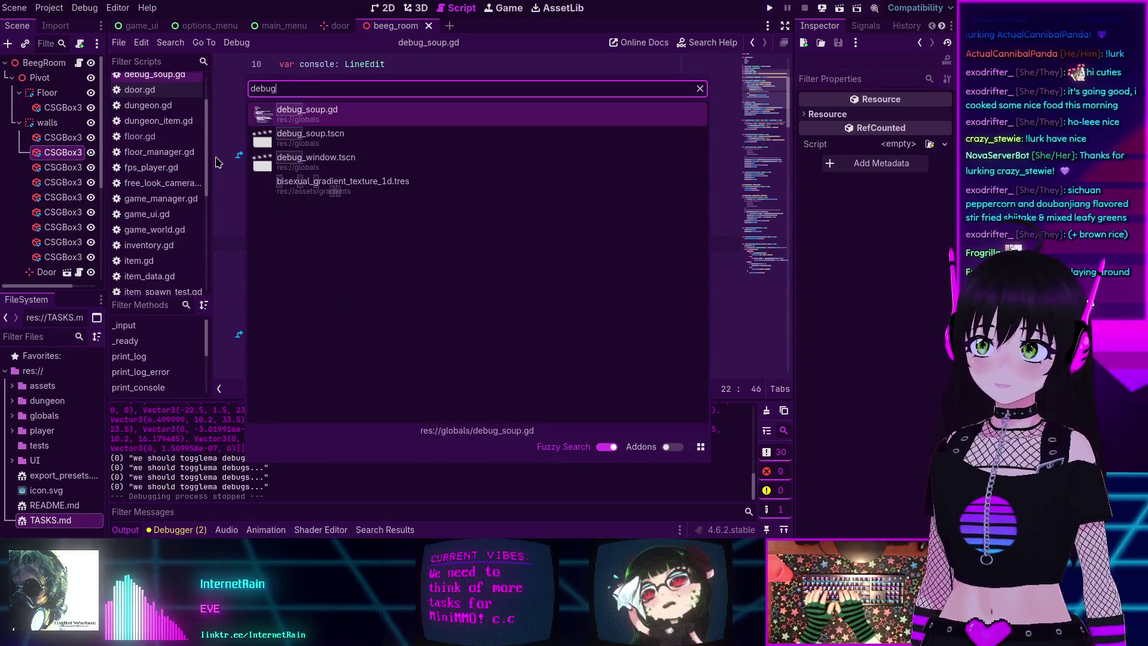
{"action": "left_click", "coordinate": [281, 160]}
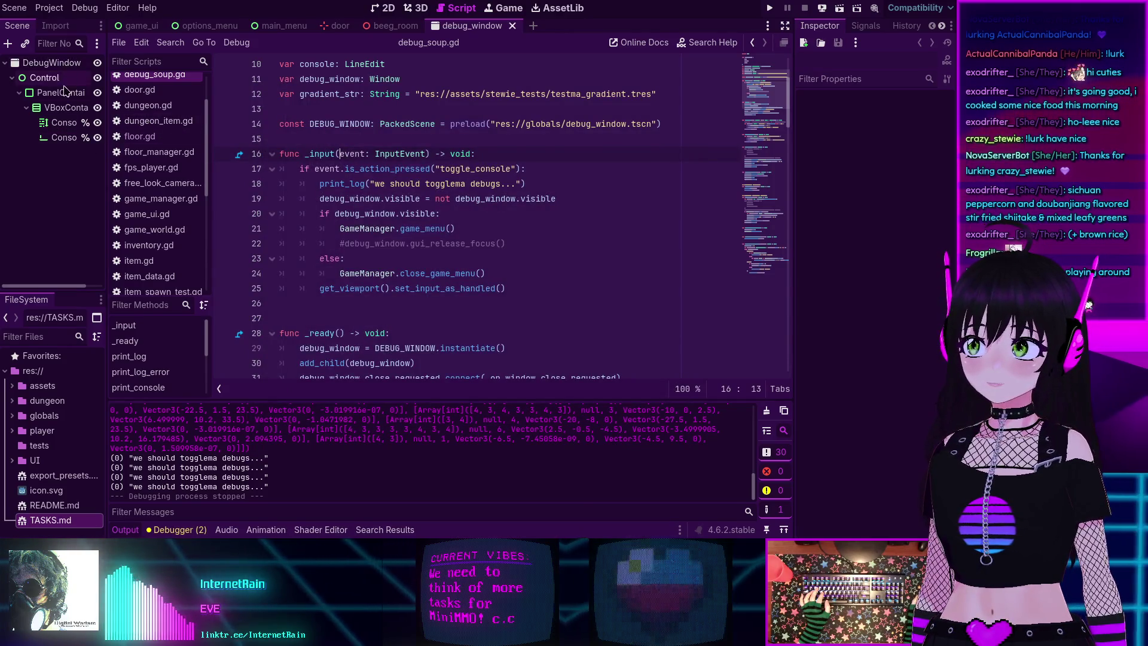
{"action": "left_click", "coordinate": [382, 8]}
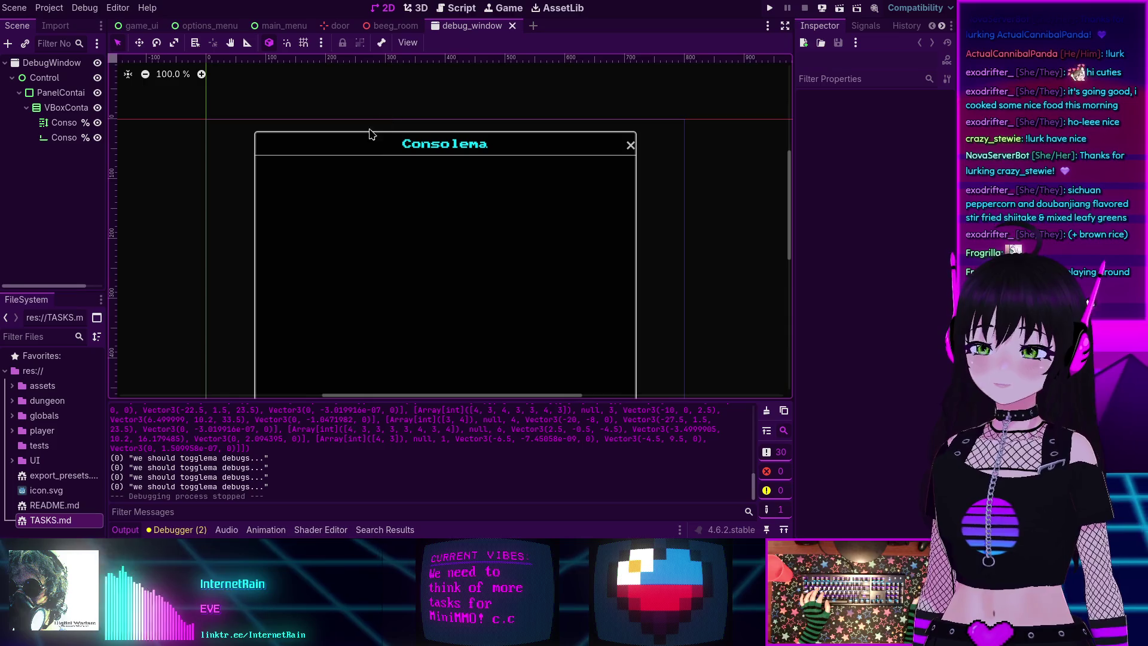
{"action": "mouse_move", "coordinate": [459, 273]}
{"action": "left_mouse_down"}
{"action": "mouse_move", "coordinate": [451, 195]}
{"action": "mouse_move", "coordinate": [452, 207]}
{"action": "left_mouse_up"}
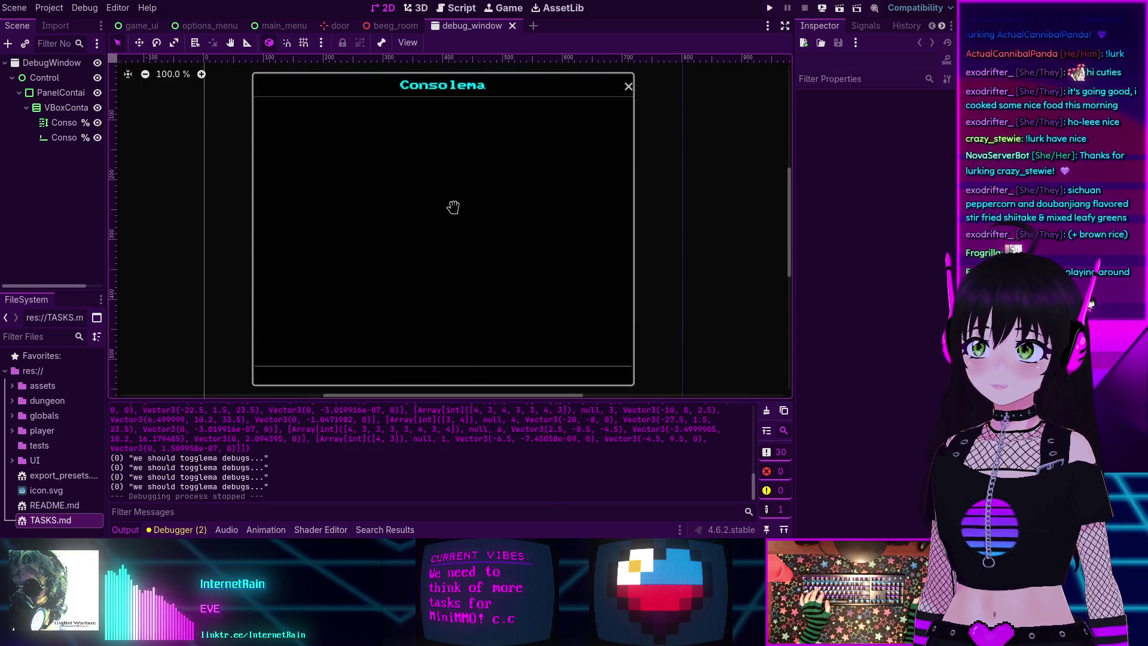
{"action": "scroll", "coordinate": [457, 213], "scroll_direction": "down", "scroll_amount": 1}
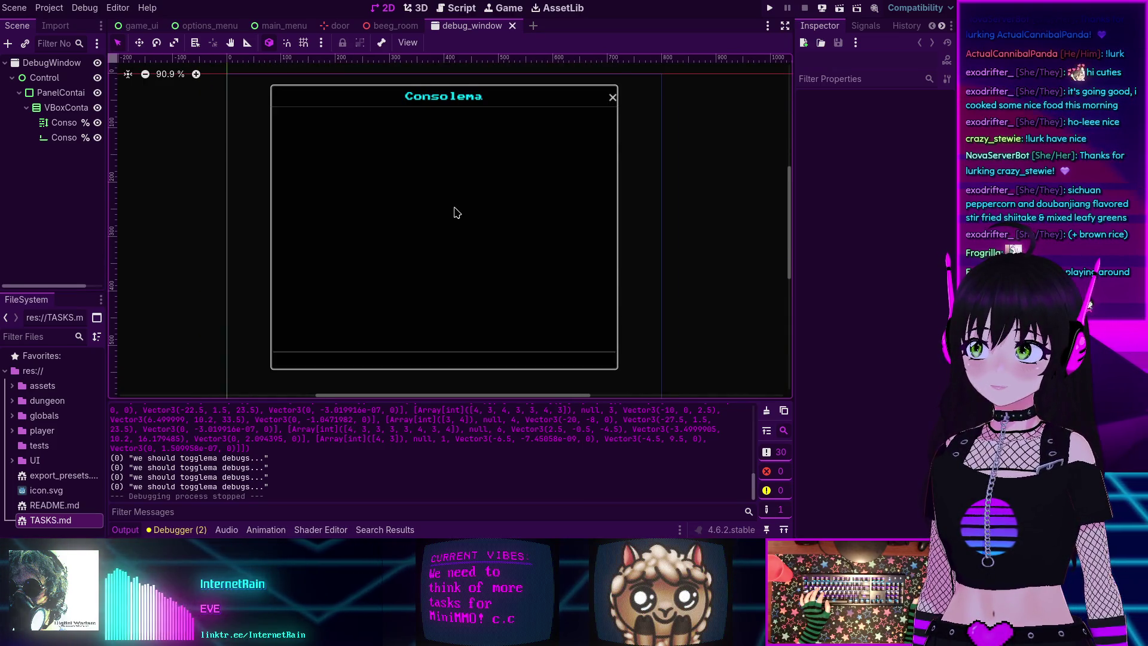
- Select the Console LineEdit node and review its signals and Inspector properties
{"action": "left_click", "coordinate": [63, 137]}
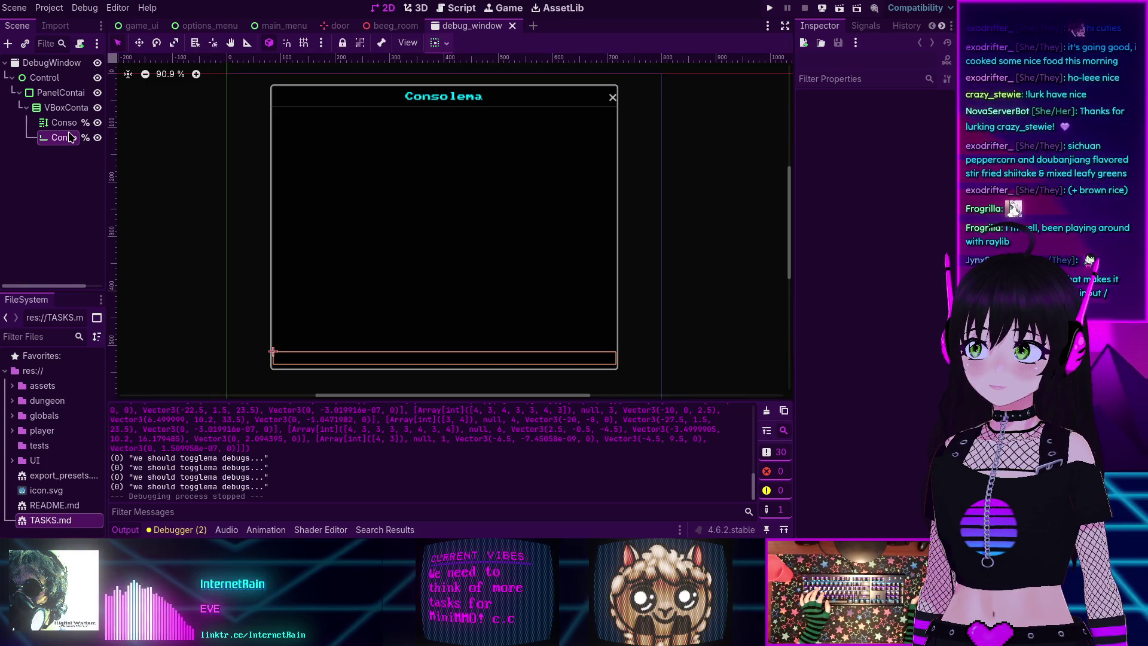
{"action": "left_click", "coordinate": [864, 25]}
{"action": "left_click", "coordinate": [824, 25]}
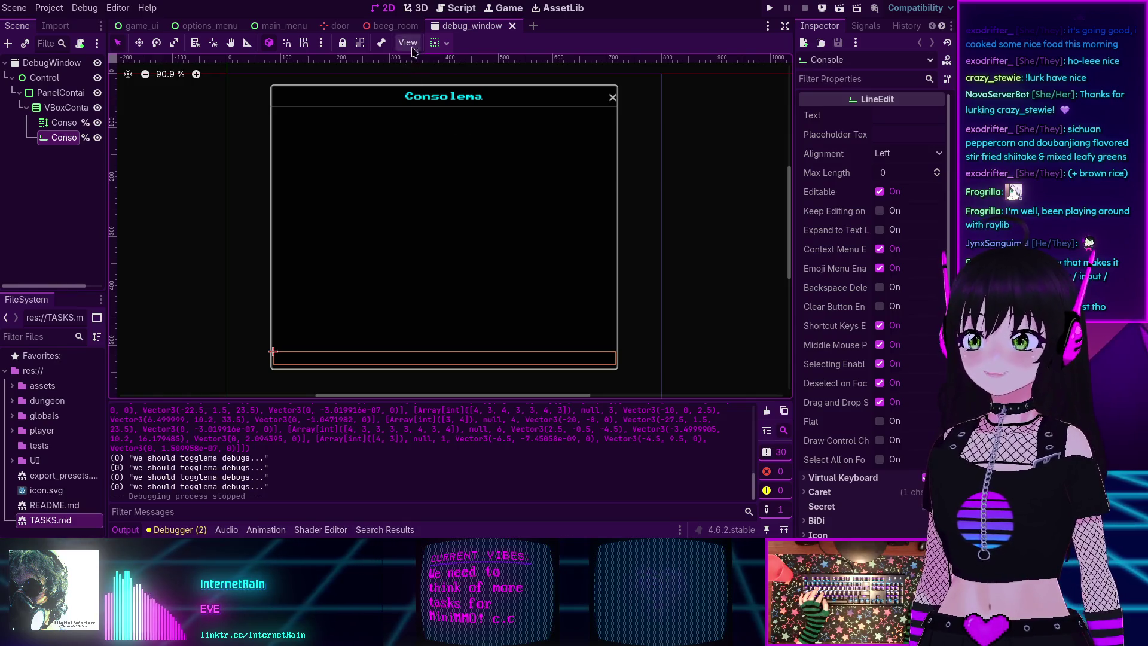
- Flip between the beeg_room and debug_window scenes, test-run MiniMMO, then open the Debug menu
{"action": "mouse_move", "coordinate": [388, 26]}
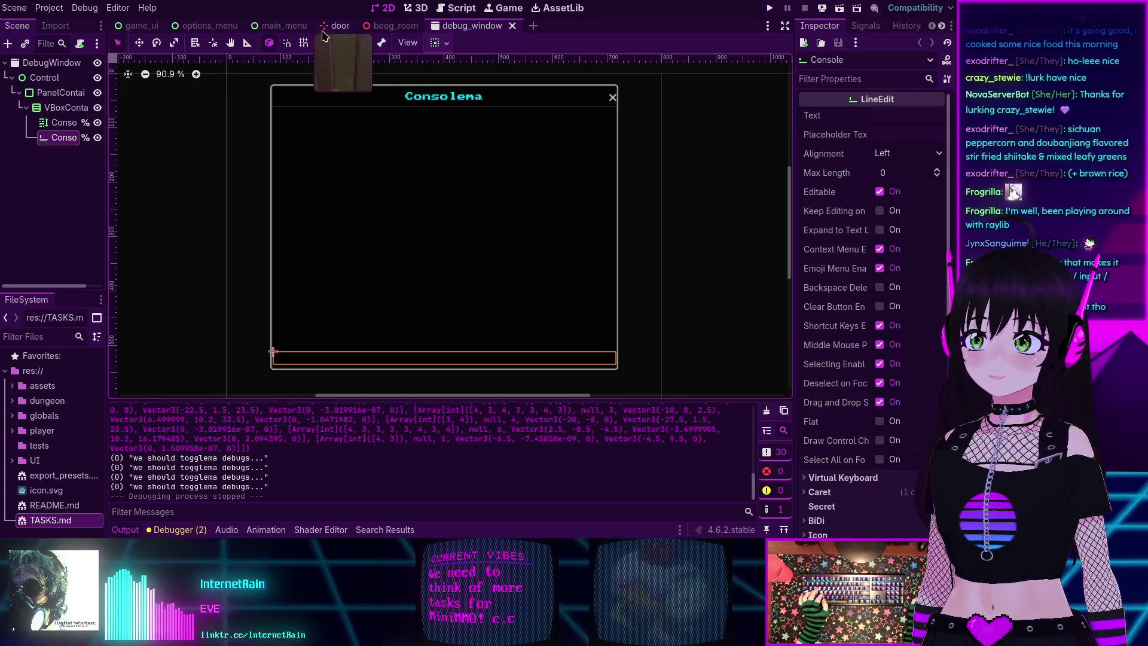
{"action": "left_click", "coordinate": [397, 27]}
{"action": "left_click", "coordinate": [481, 26]}
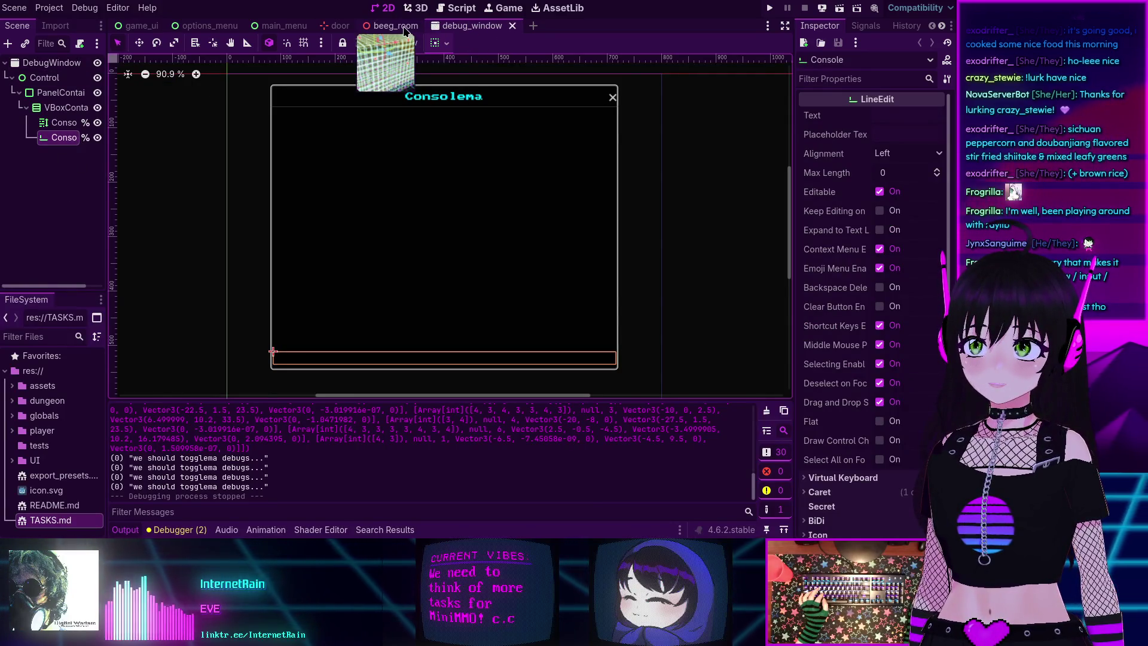
{"action": "left_click", "coordinate": [763, 7]}
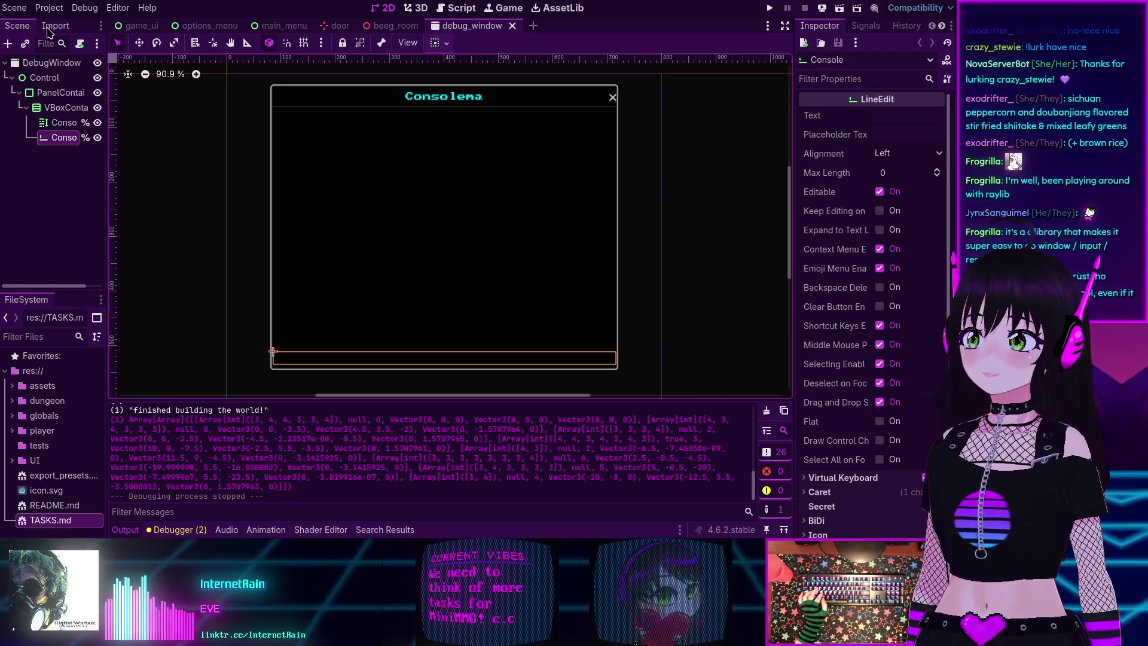
{"action": "left_click", "coordinate": [84, 7]}
{"action": "mouse_move", "coordinate": [50, 11]}
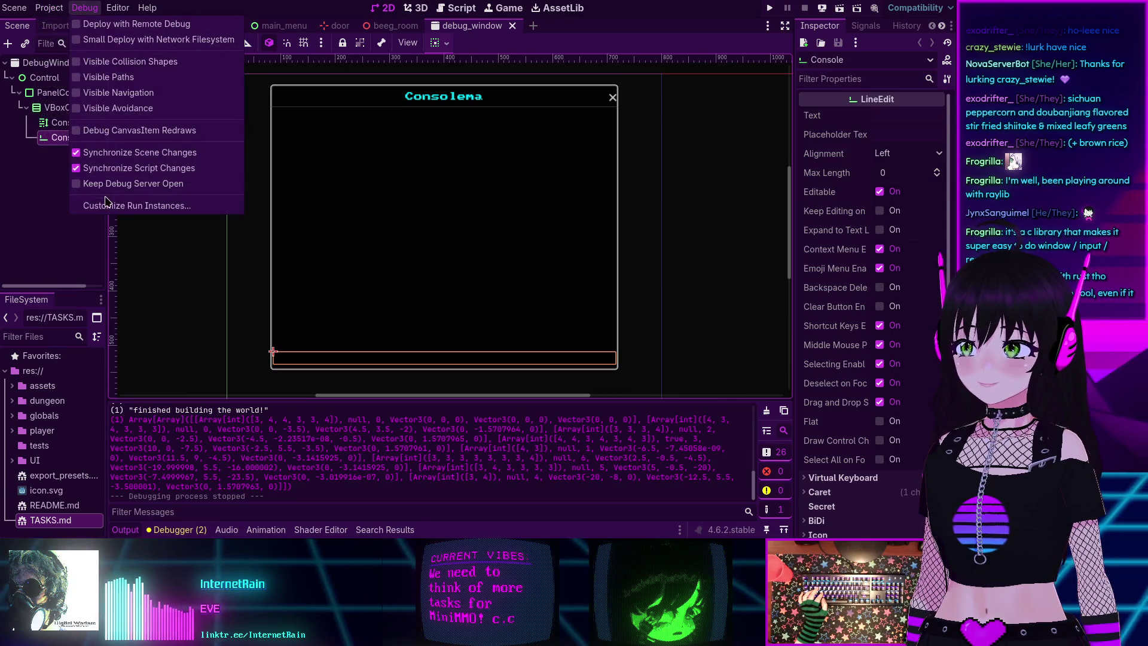
- Enable two run instances and launch the game
{"action": "left_click", "coordinate": [137, 205]}
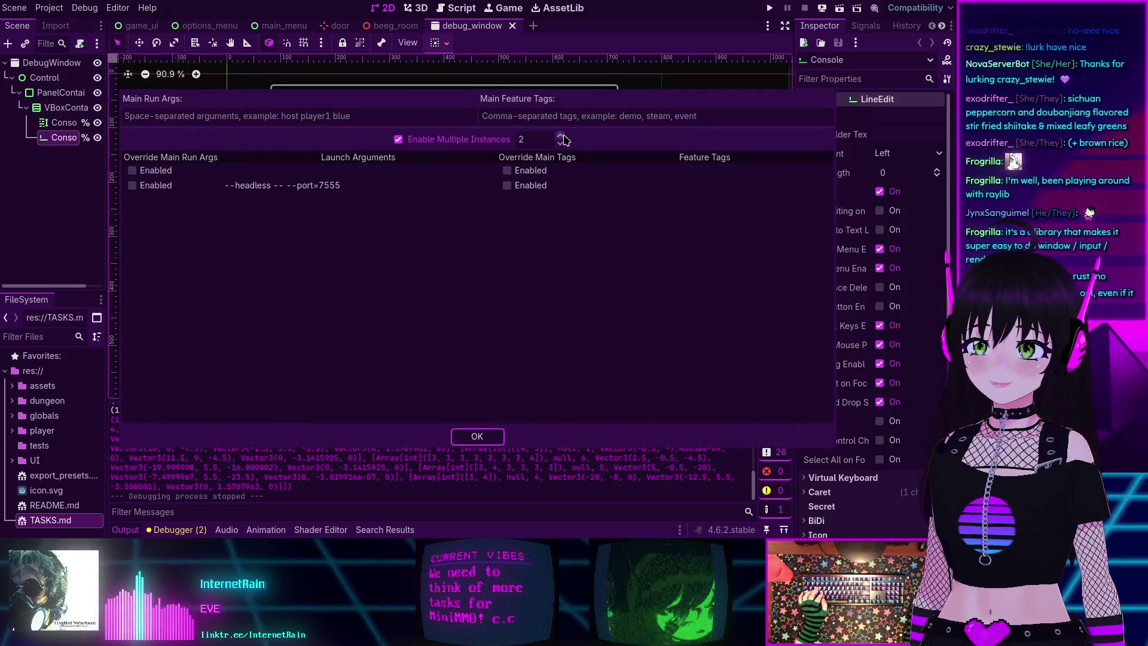
{"action": "left_click", "coordinate": [475, 435]}
{"action": "key", "text": "F5"}
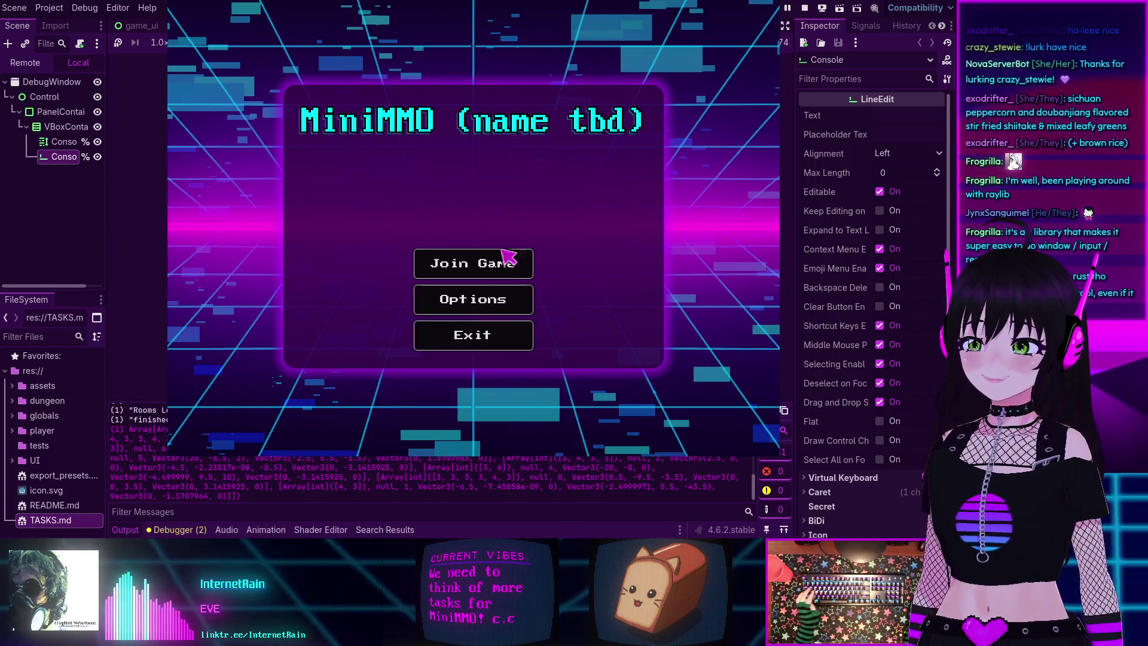
- Set the first instance's window size to 800x600 in the game options
{"action": "left_click", "coordinate": [479, 309]}
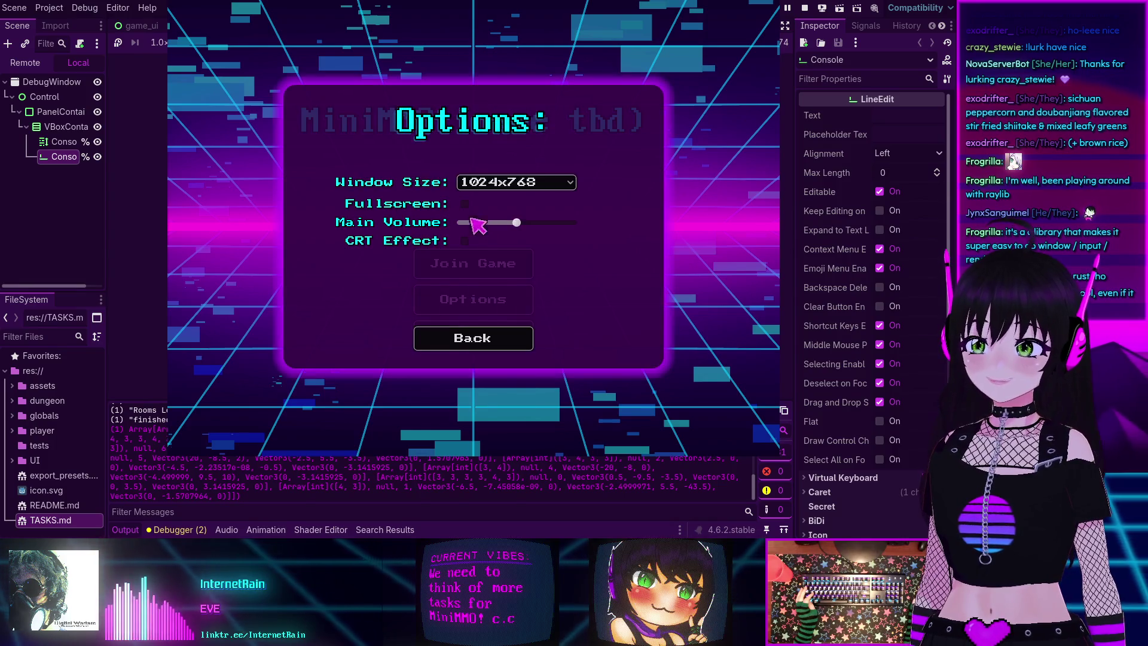
{"action": "left_click", "coordinate": [516, 184]}
{"action": "left_click", "coordinate": [508, 215]}
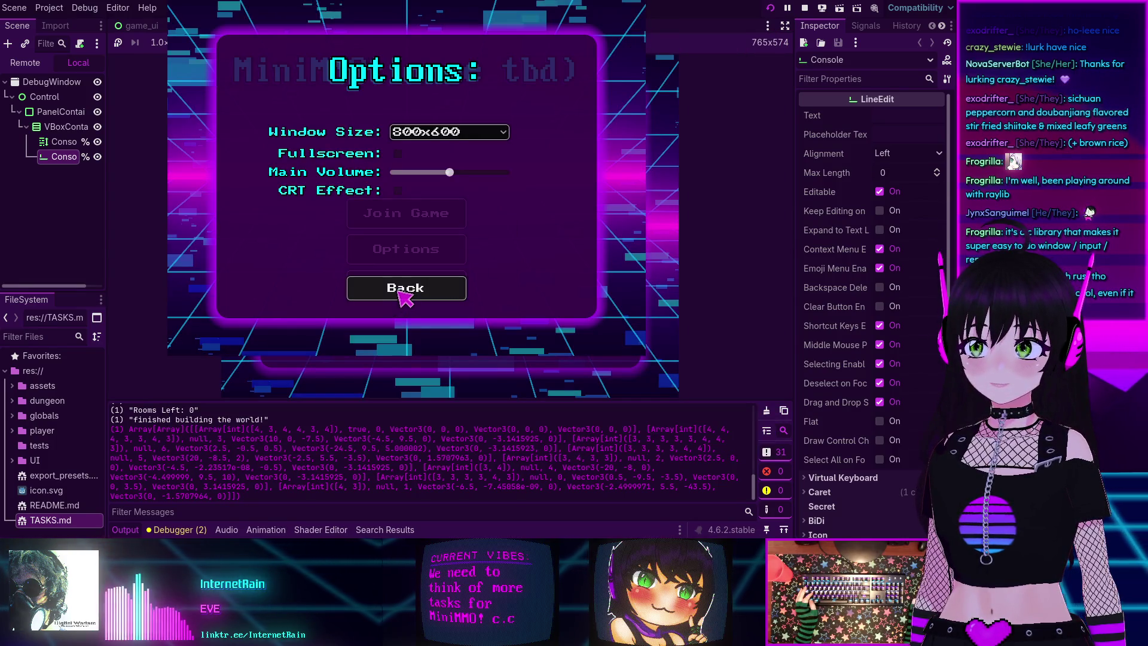
{"action": "left_click", "coordinate": [400, 294]}
- Join the localhost server on port 7555, toggle Consolema, and begin joining in the second instance
{"action": "left_click", "coordinate": [411, 215]}
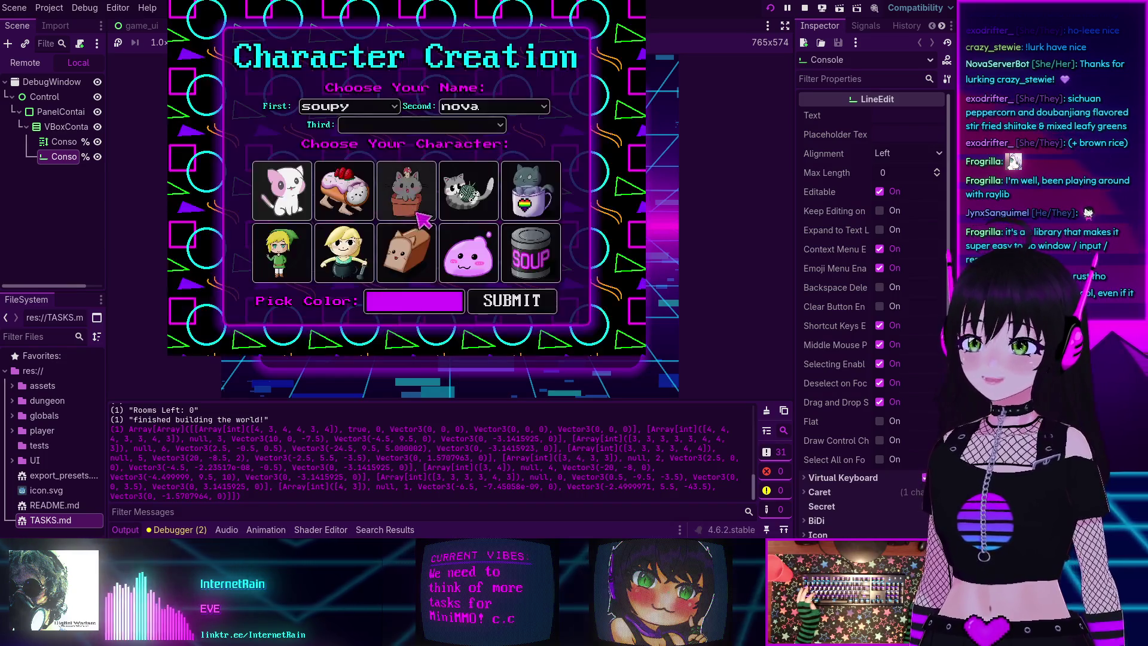
{"action": "left_click", "coordinate": [510, 307]}
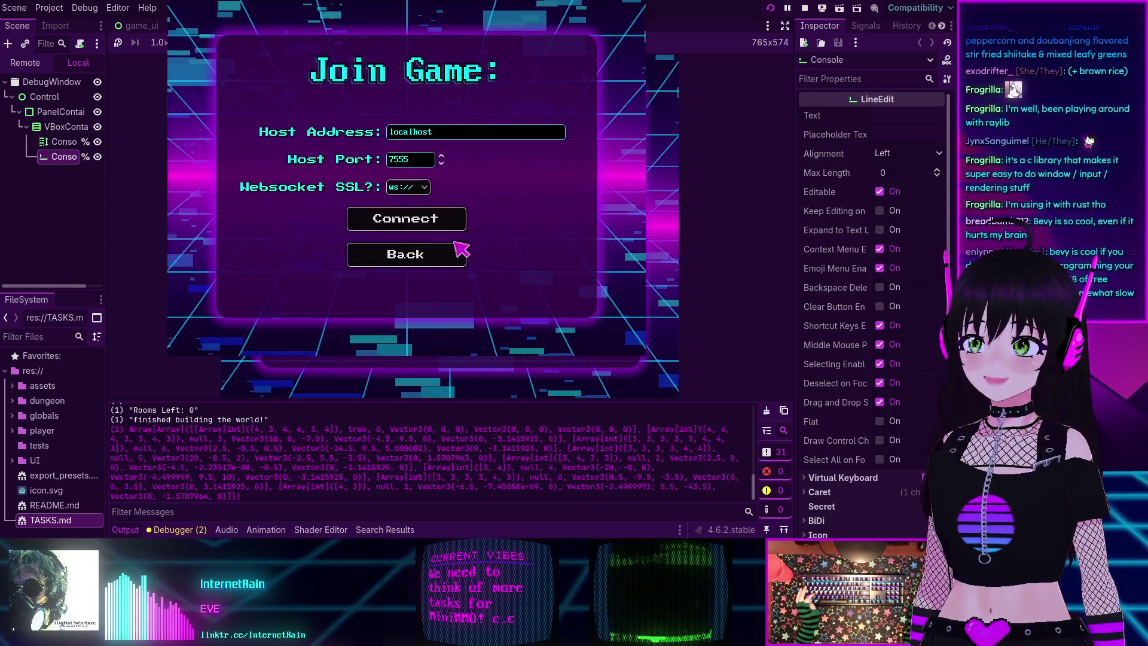
{"action": "left_click", "coordinate": [402, 220]}
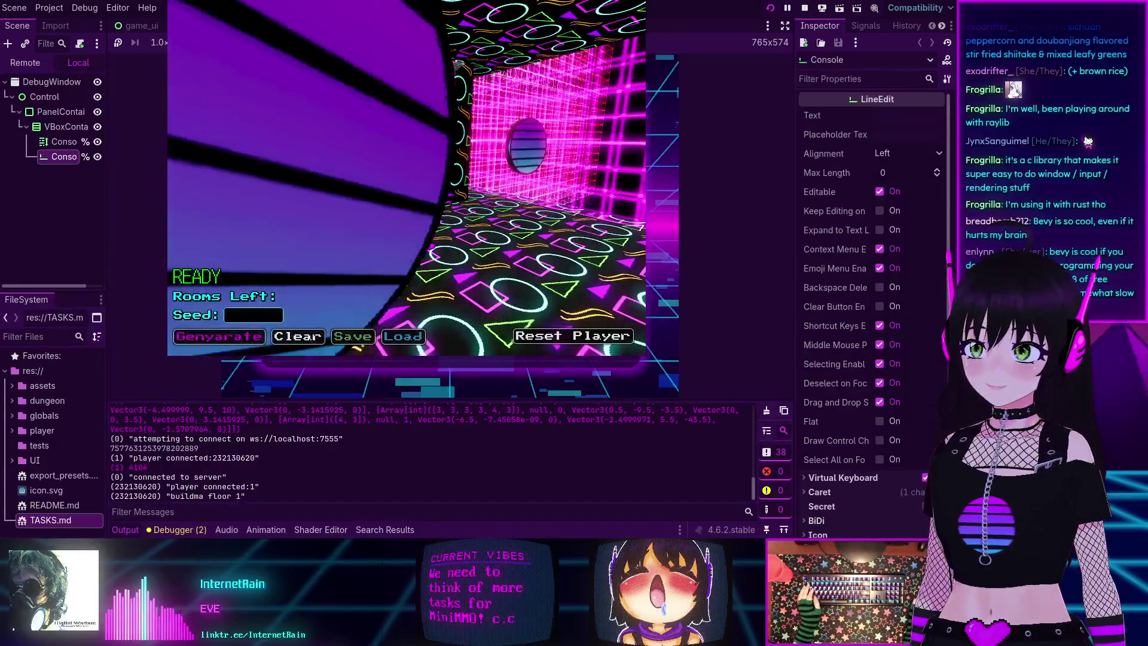
{"action": "key", "text": "grave"}
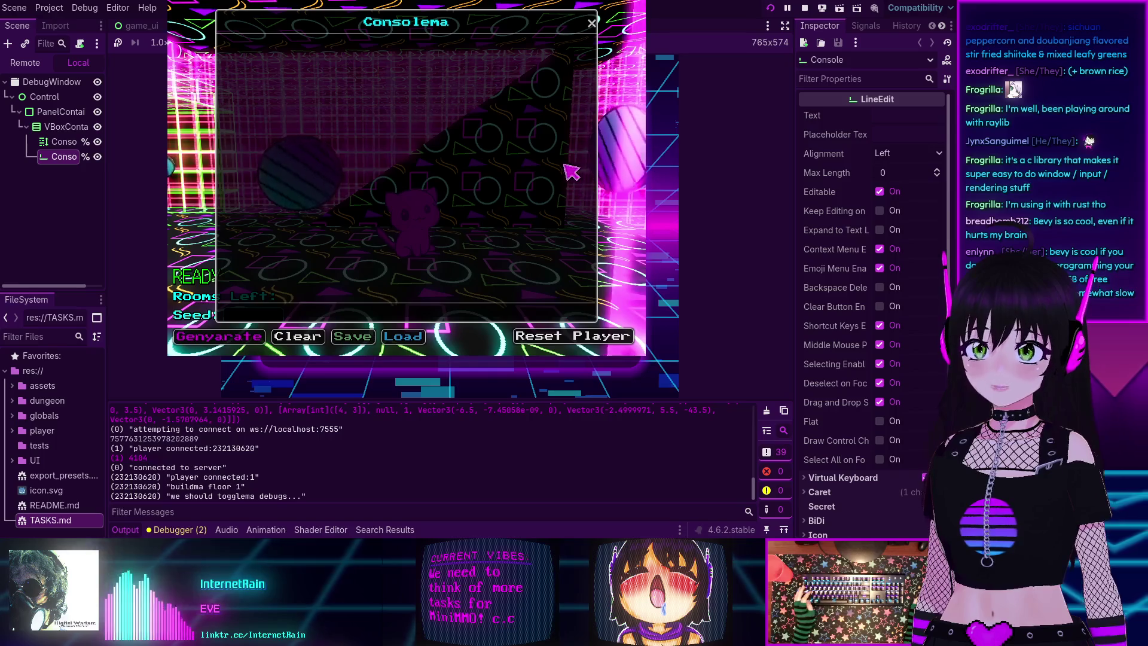
{"action": "mouse_move", "coordinate": [438, 201]}
{"action": "left_mouse_down"}
{"action": "mouse_move", "coordinate": [562, 187]}
{"action": "mouse_move", "coordinate": [688, 264]}
{"action": "mouse_move", "coordinate": [699, 232]}
{"action": "mouse_move", "coordinate": [790, 225]}
{"action": "left_mouse_up"}
{"action": "left_click", "coordinate": [456, 257]}
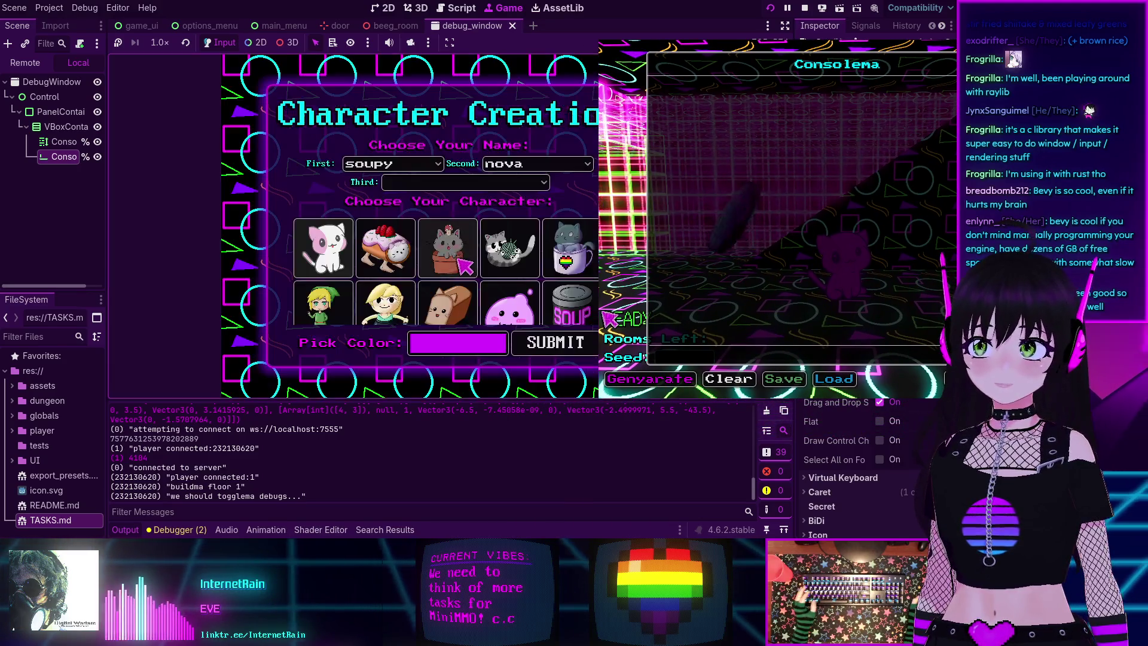
- Connect the second instance to the server and open the left game's debug console
{"action": "left_click", "coordinate": [458, 258]}
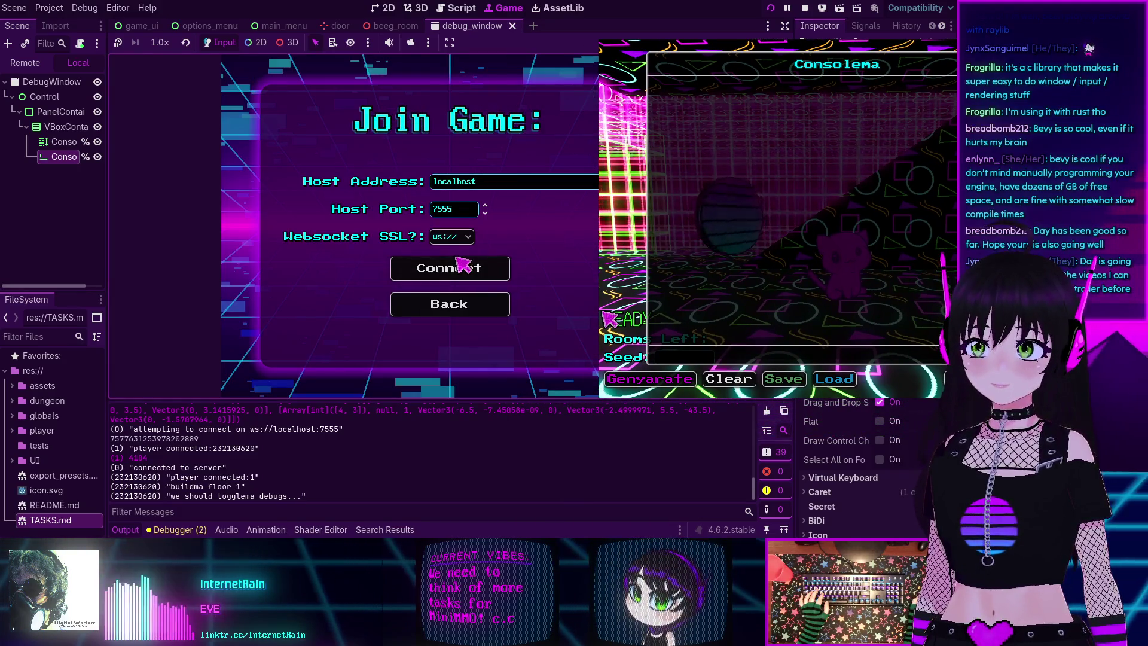
{"action": "left_click", "coordinate": [458, 263]}
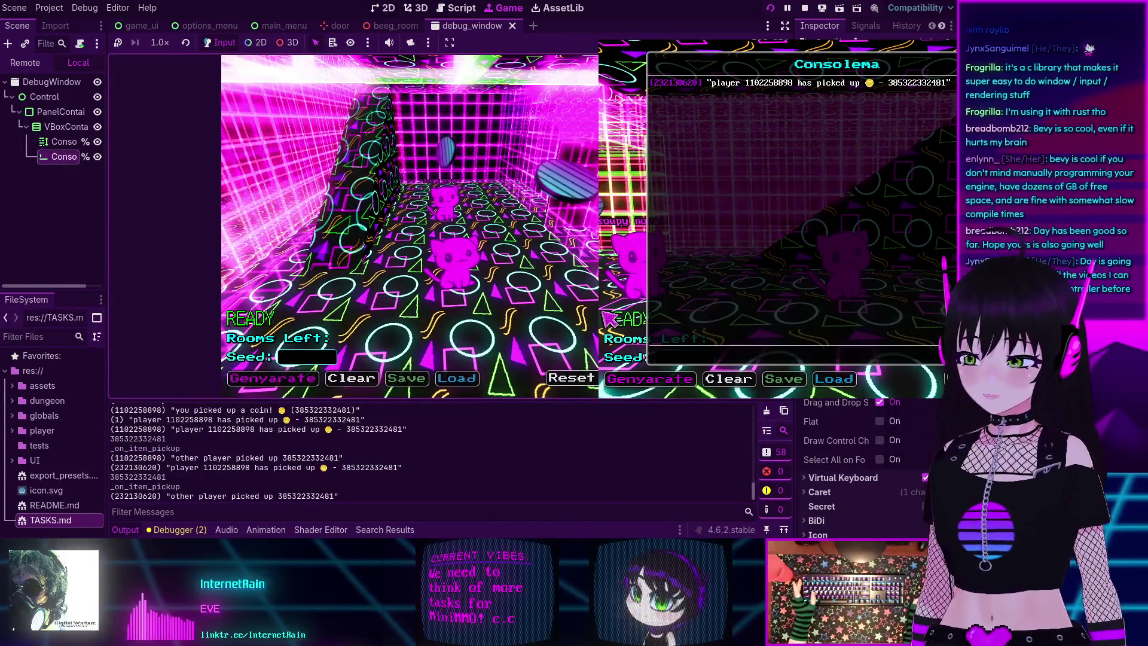
{"action": "key", "text": "grave"}
- Enter 'soup' in the left console, send 'what the soup!' from the right, then stop both games
{"action": "left_click", "coordinate": [338, 361]}
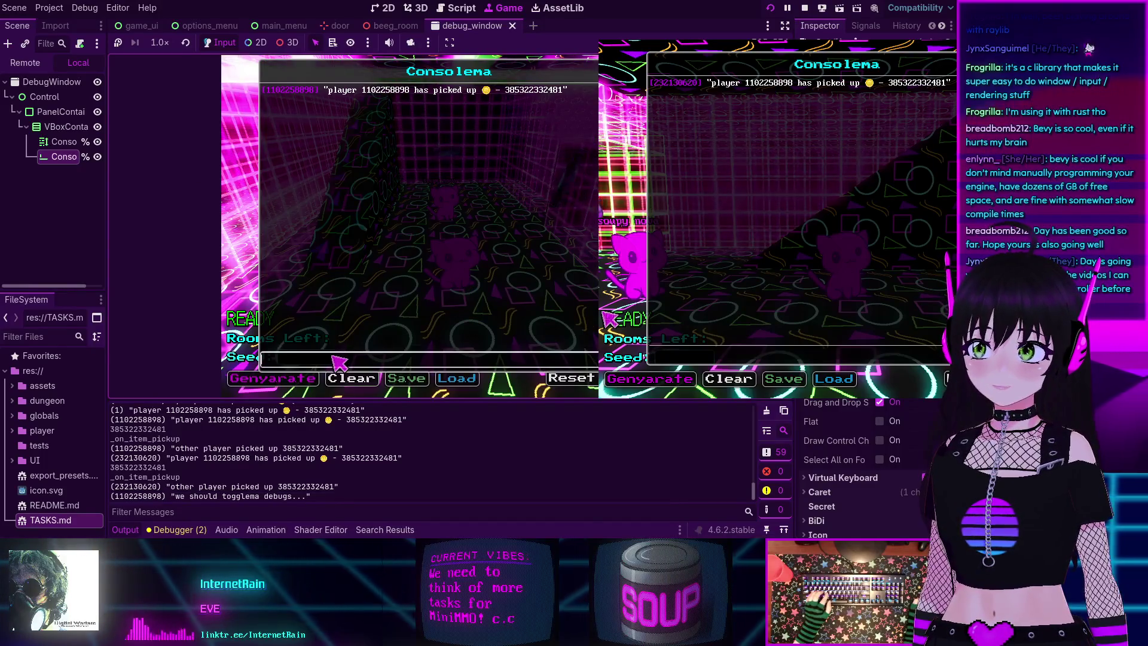
{"action": "type", "text": "so"}
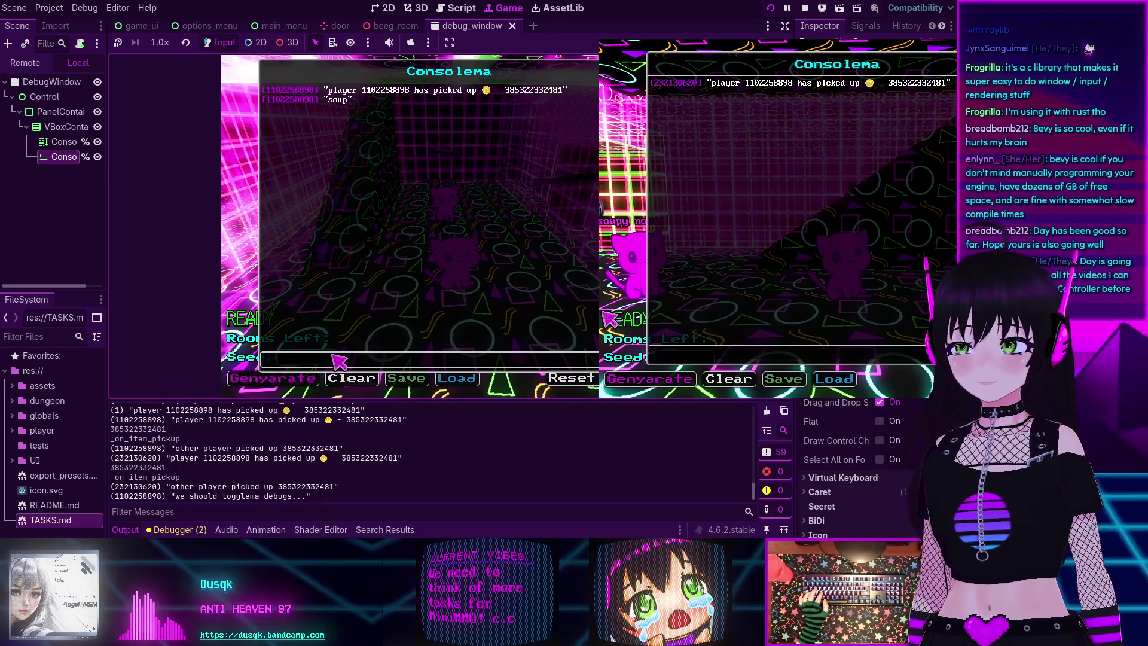
{"action": "left_click", "coordinate": [728, 352]}
{"action": "type", "text": "what the"}
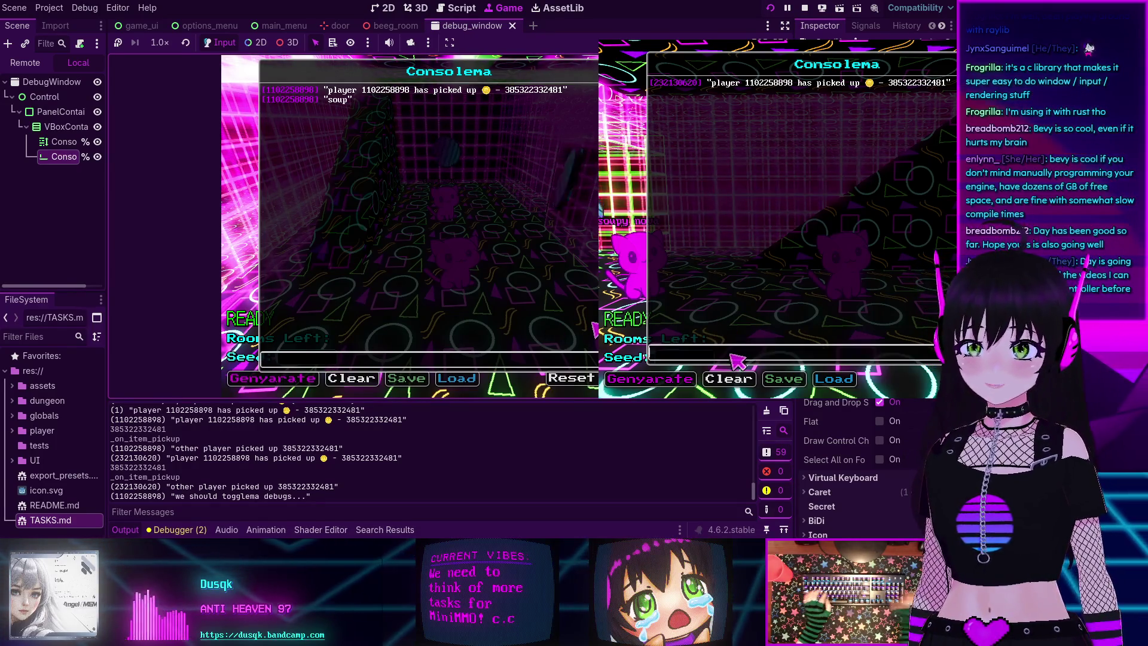
{"action": "type", "text": " soup!"}
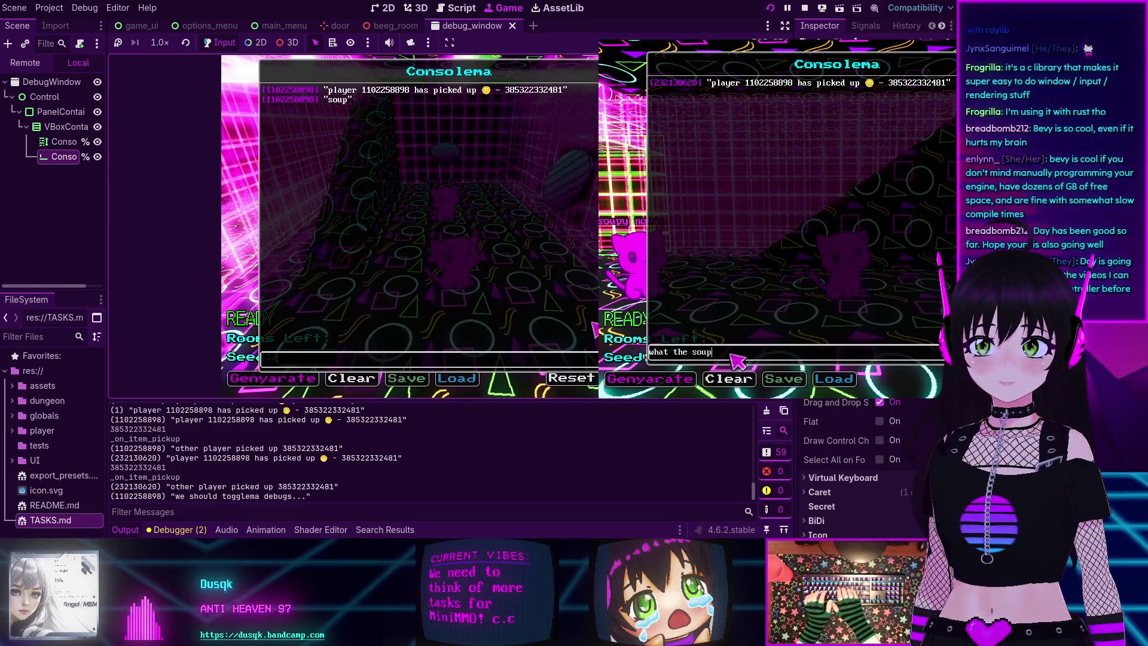
{"action": "key", "text": "Return"}
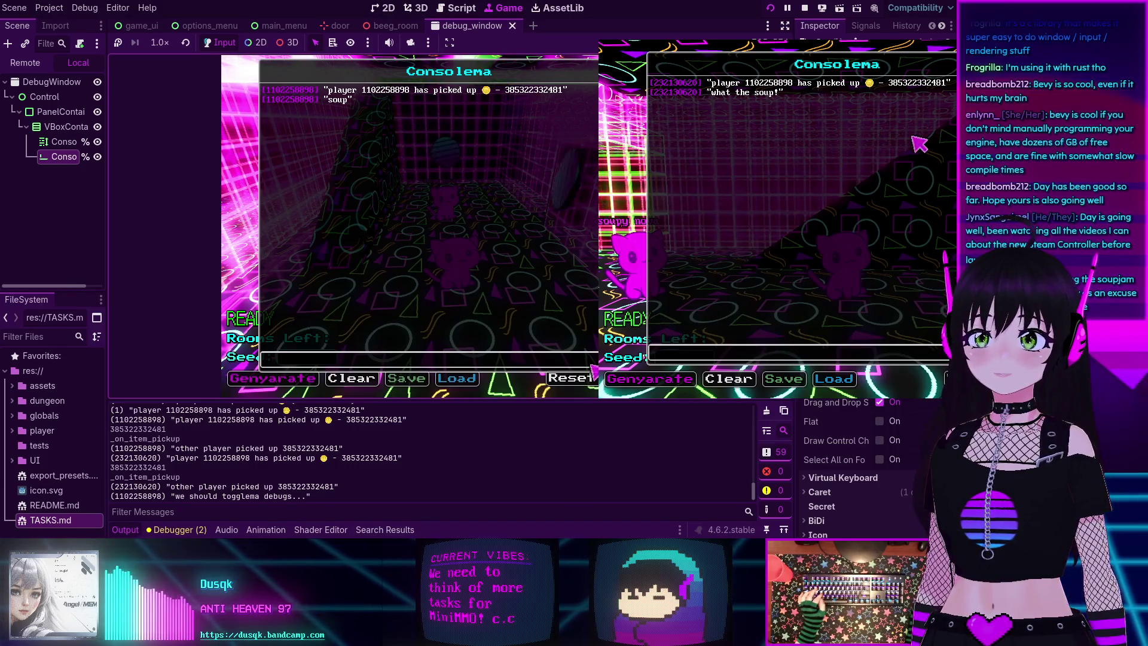
{"action": "key", "text": "F8"}
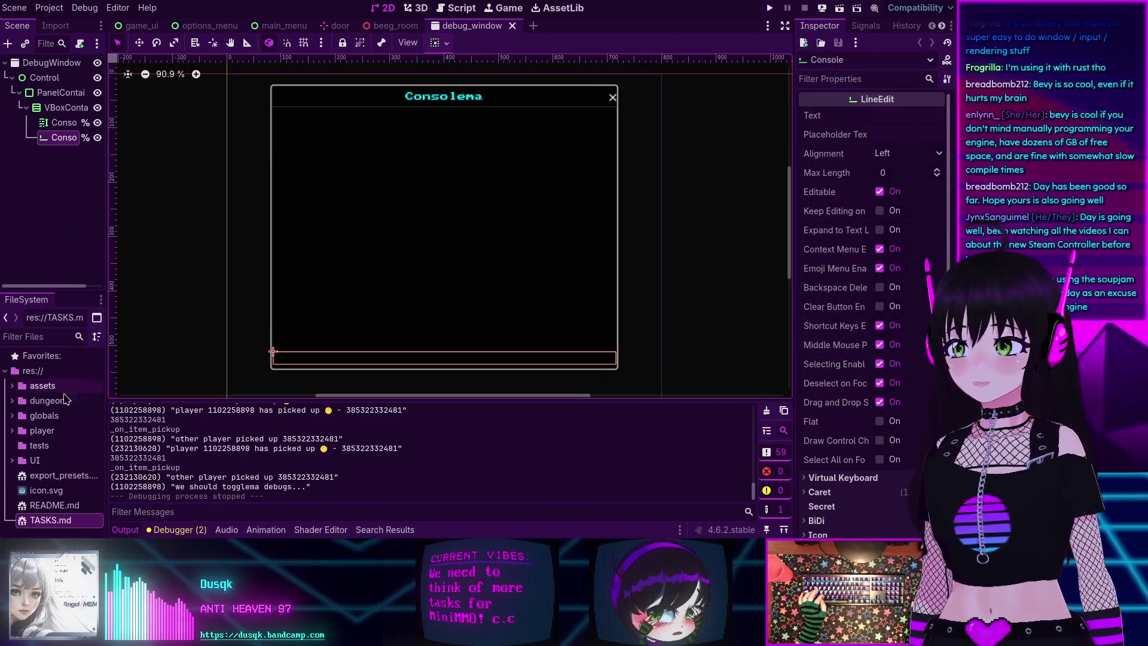
- Add the TASKS.md line '- add the option for a server to support in-game text chat' and save
{"action": "double_click", "coordinate": [51, 519]}
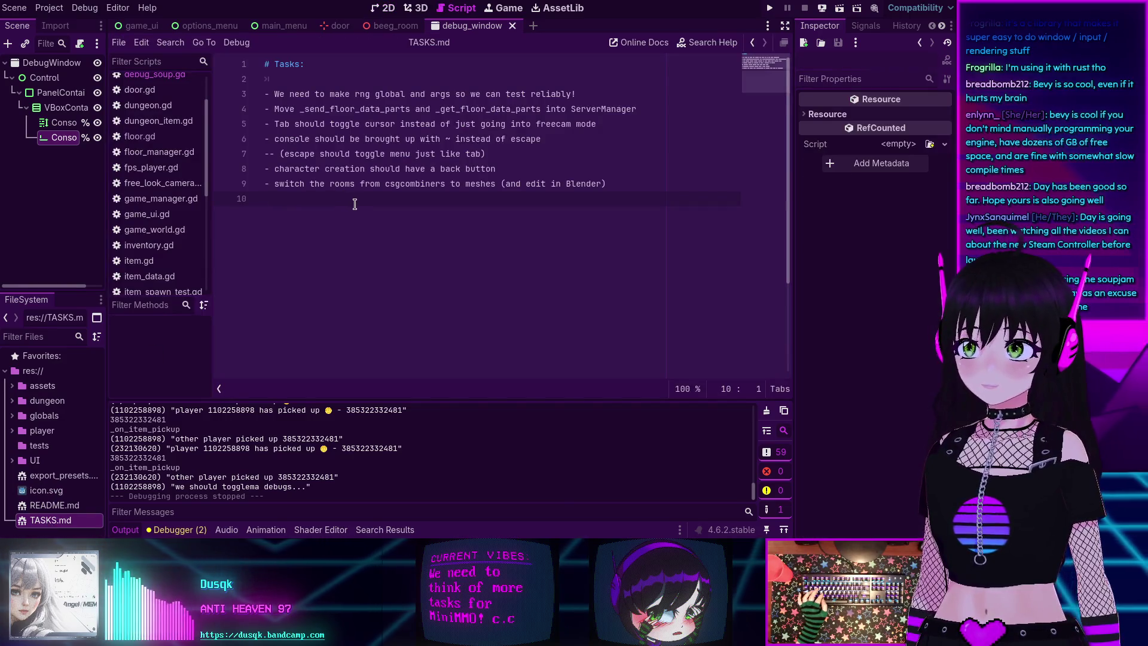
{"action": "type", "text": "- add the optoin"}
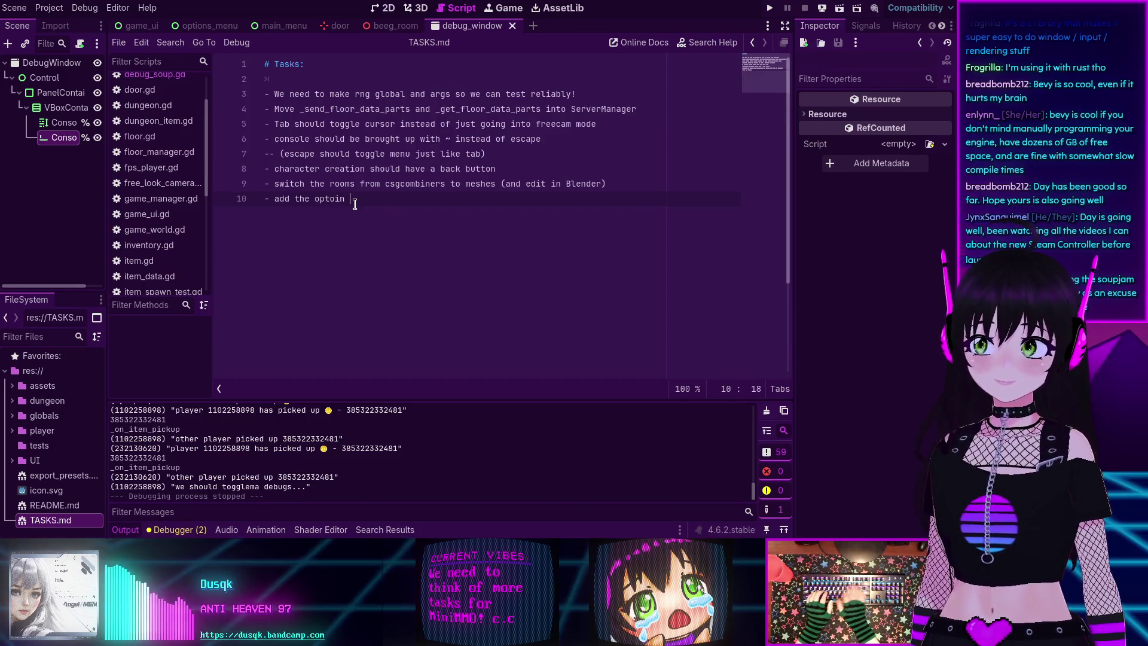
{"action": "key", "text": "BackSpace"}
{"action": "key", "text": "BackSpace"}
{"action": "type", "text": "ion for a server to suppor"}
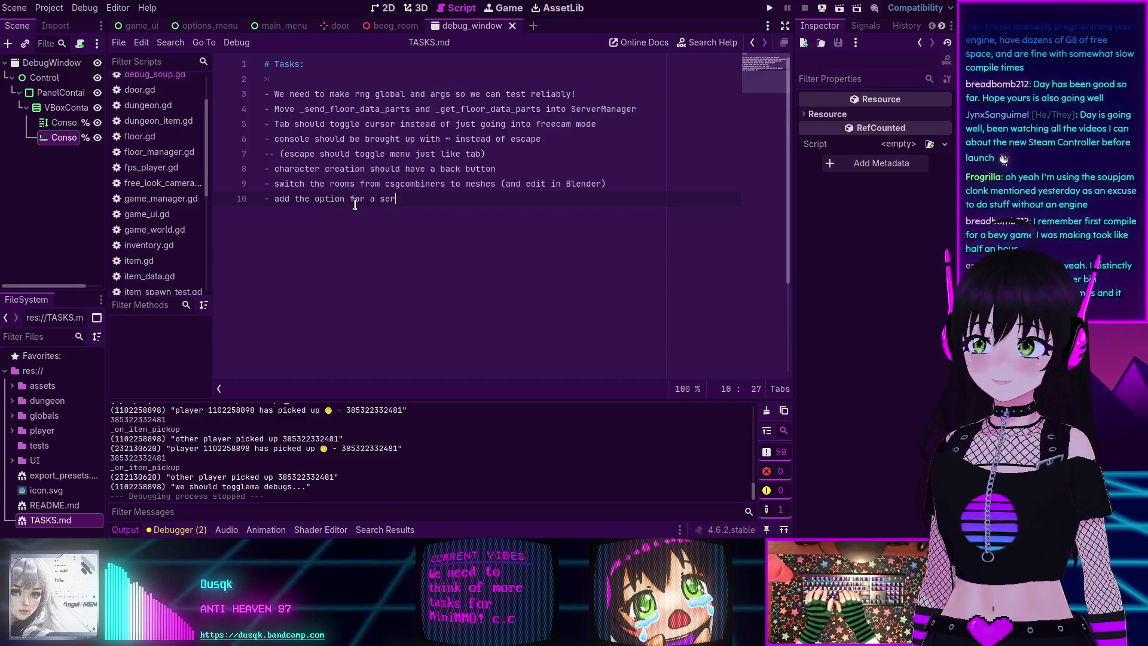
{"action": "type", "text": "t "}
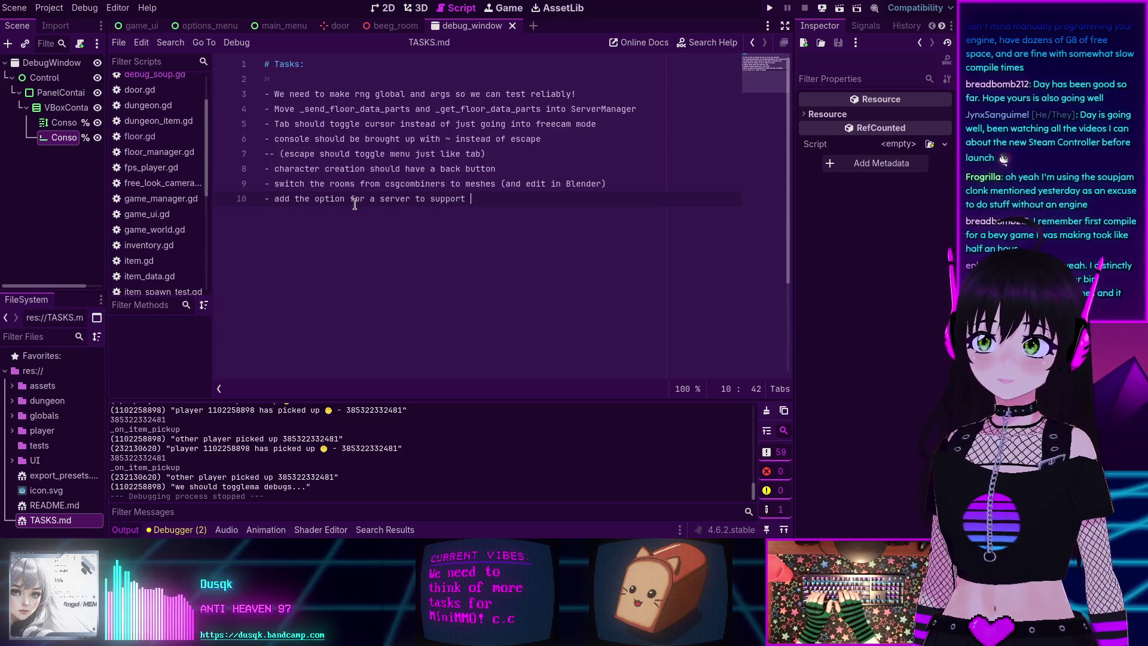
{"action": "type", "text": "in-game chat"}
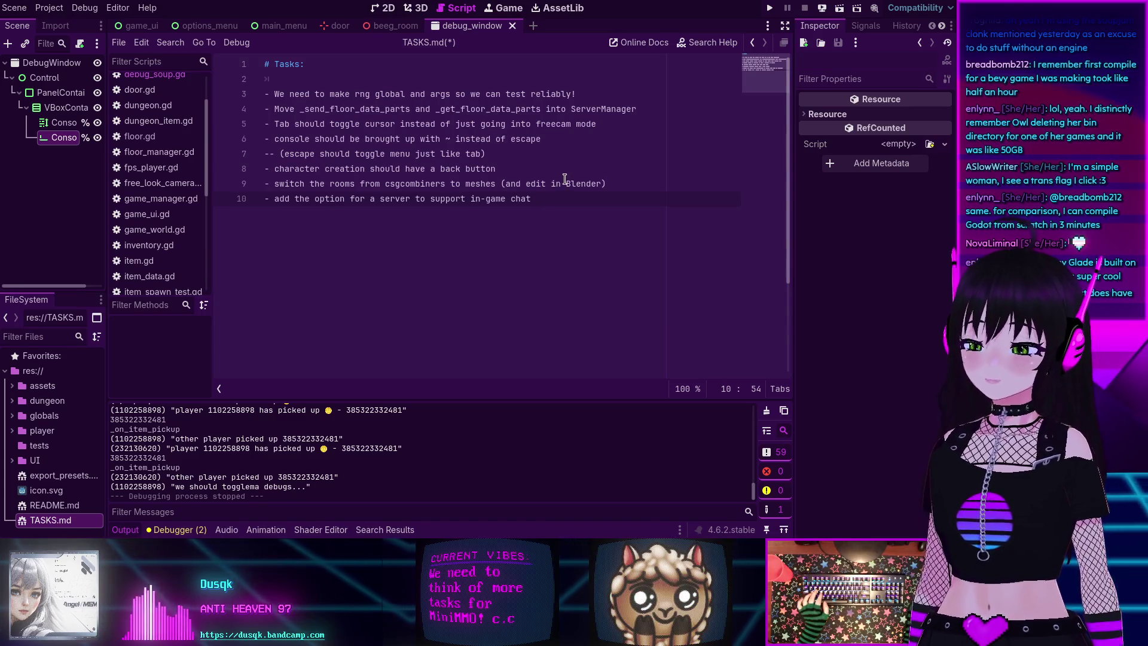
{"action": "left_click", "coordinate": [511, 199]}
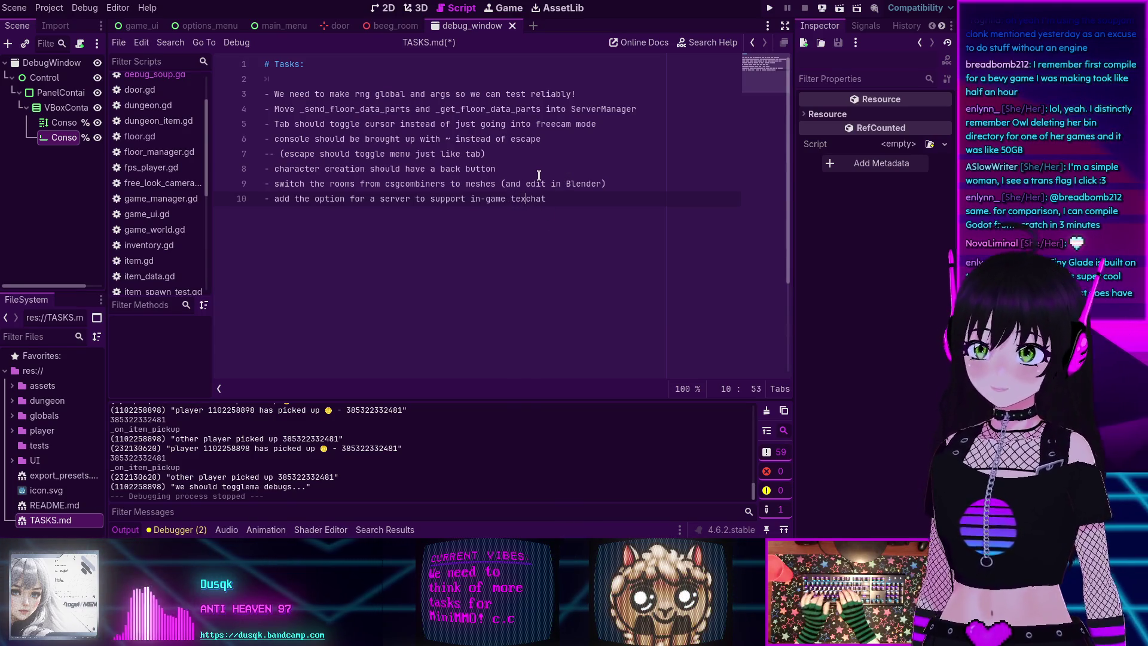
{"action": "type", "text": "text"}
{"action": "left_click", "coordinate": [608, 204]}
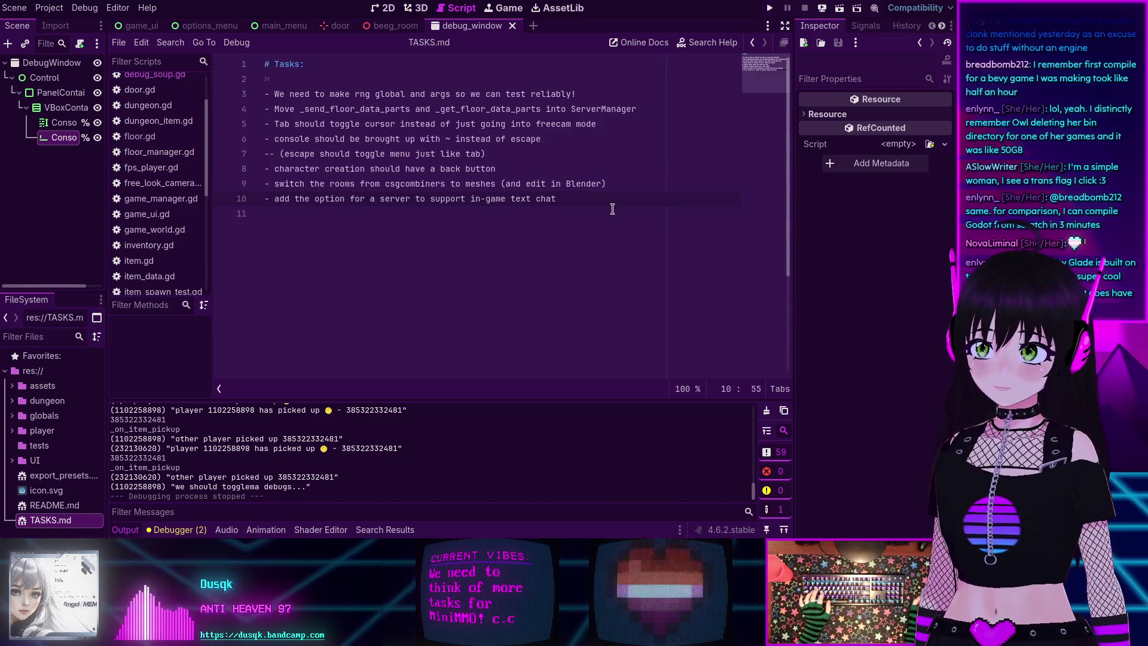
{"action": "key", "text": "ctrl+s"}
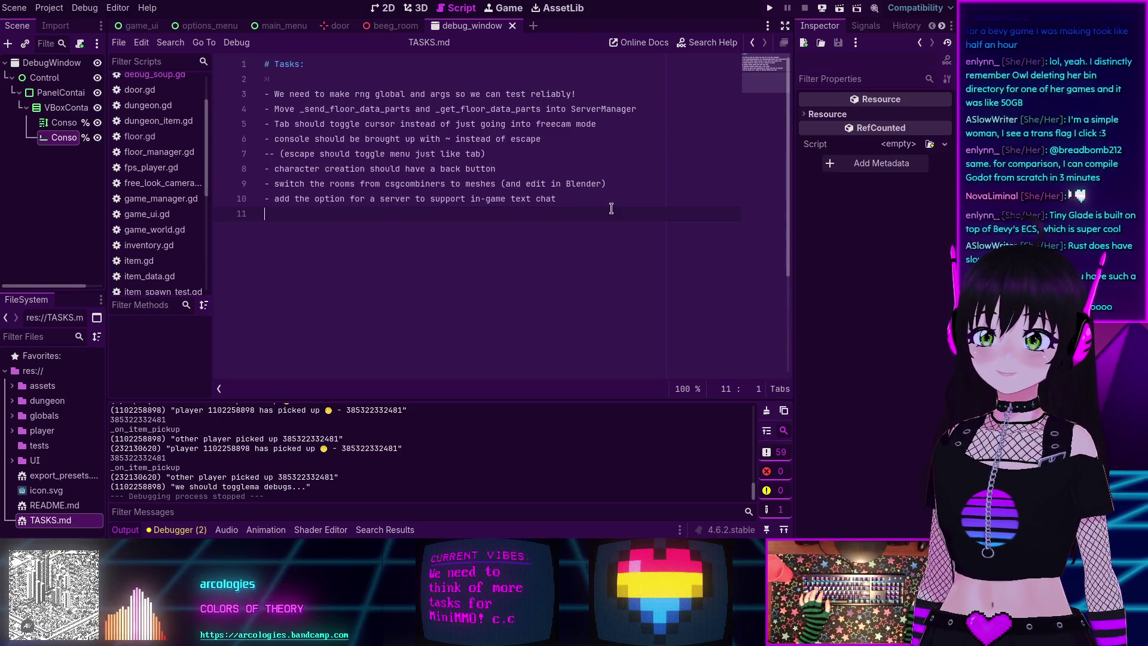
{"action": "left_click", "coordinate": [557, 168]}
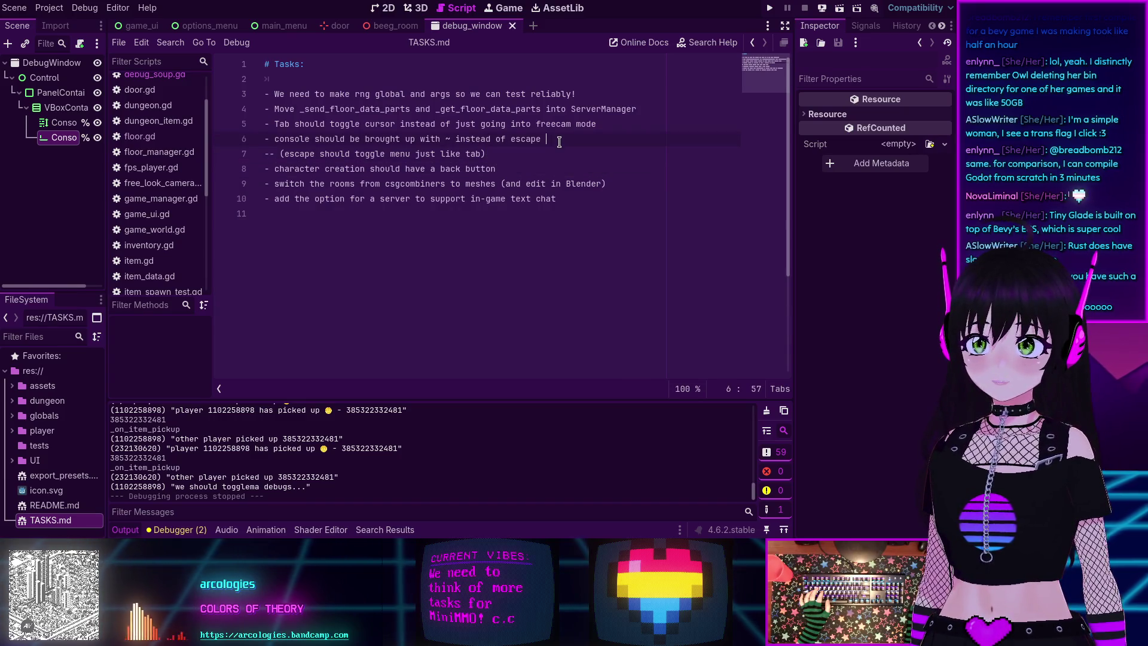
- Trim the extra space following 'escape' so TASKS.md line 6 ends cleanly
{"action": "key", "text": "BackSpace"}
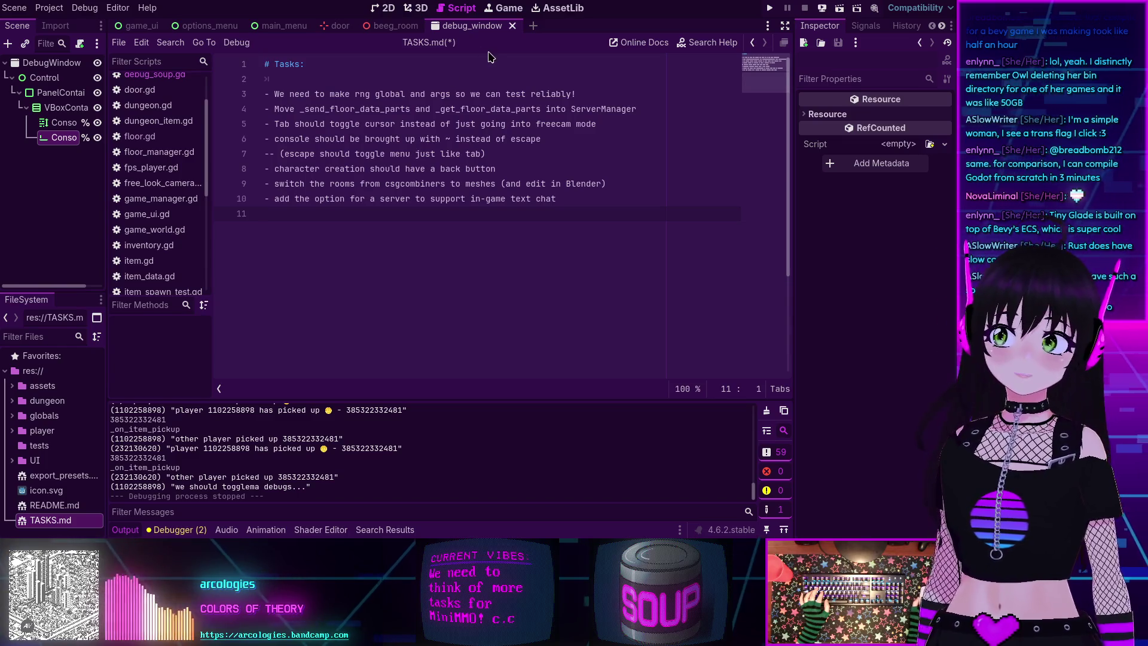
{"action": "scroll", "coordinate": [160, 138], "scroll_direction": "up", "scroll_amount": 3}
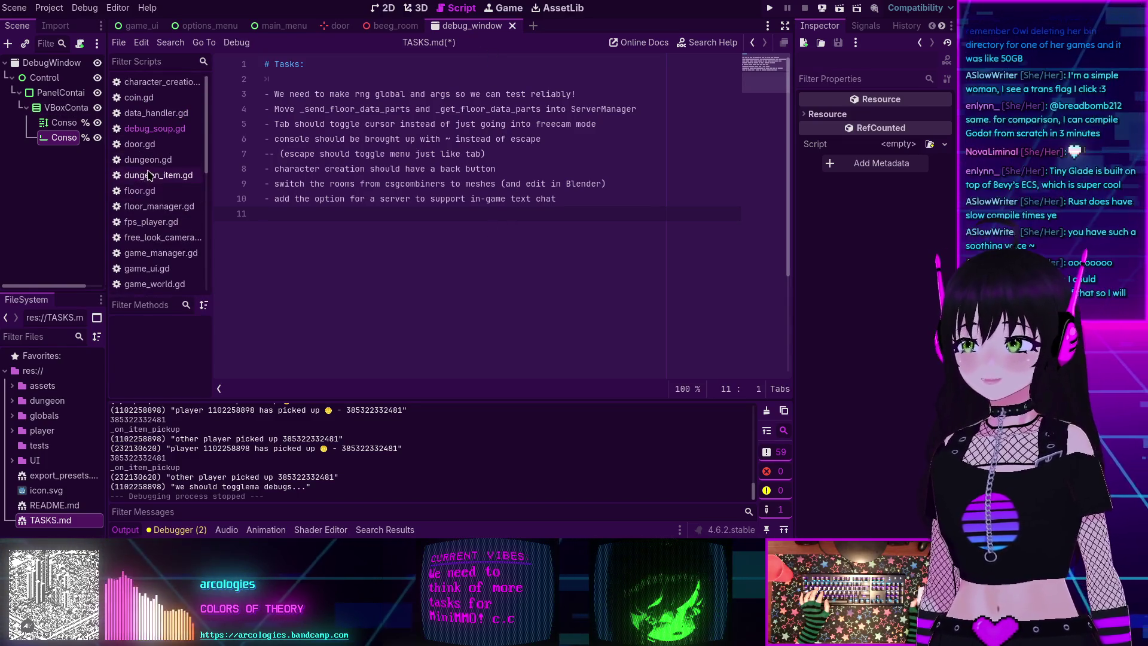
- Open debug_soup.gd and trace the _input branches on lines 17–24 toggling console and game menu
{"action": "left_click", "coordinate": [160, 129]}
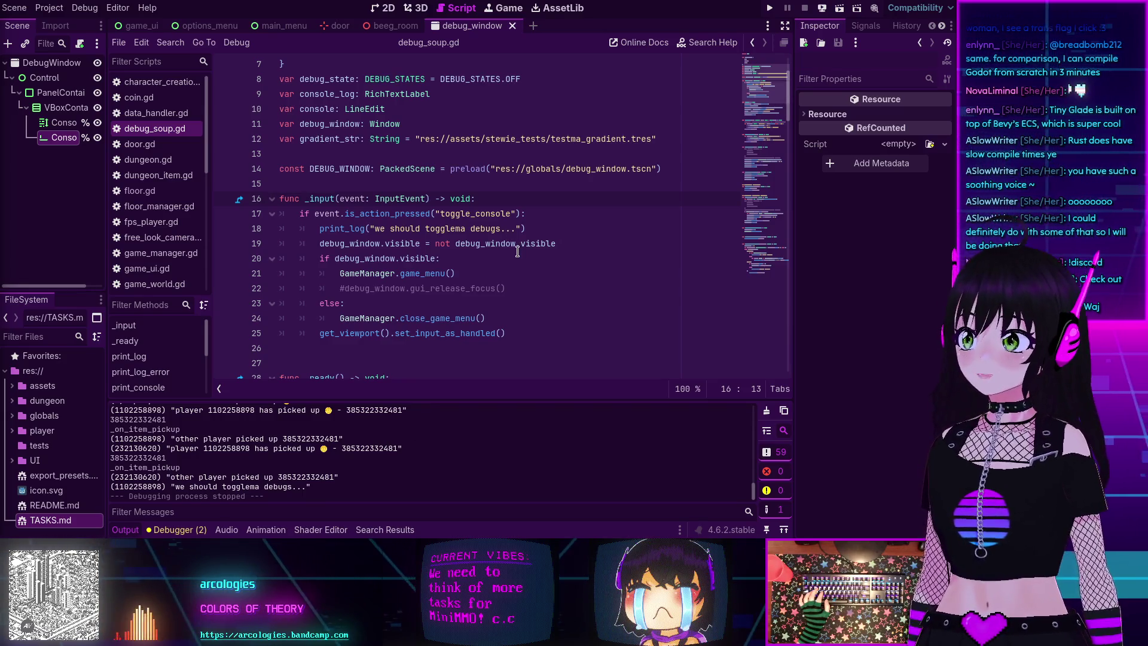
{"action": "left_click", "coordinate": [535, 324]}
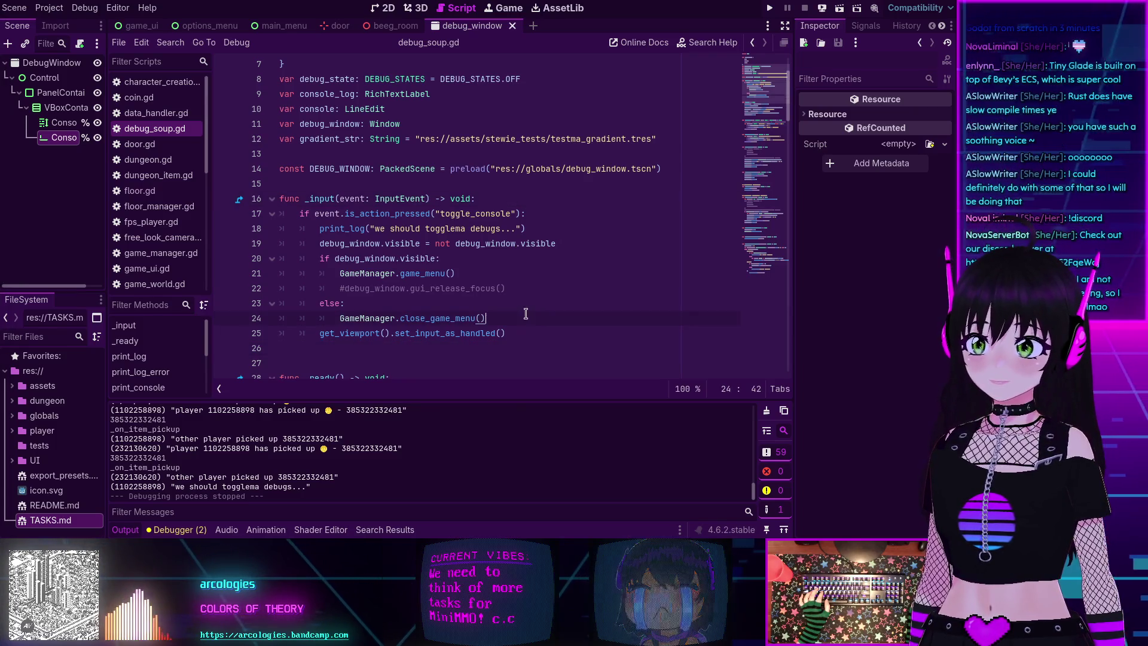
{"action": "left_click", "coordinate": [535, 326]}
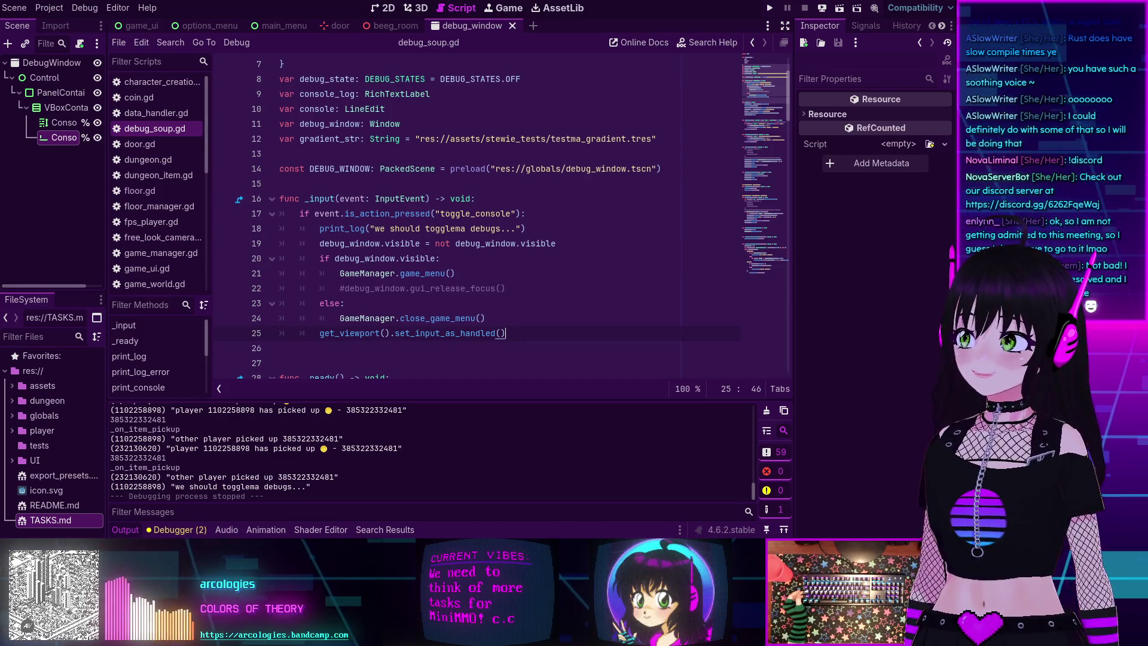
{"action": "key", "text": "Up"}
{"action": "key", "text": "Up"}
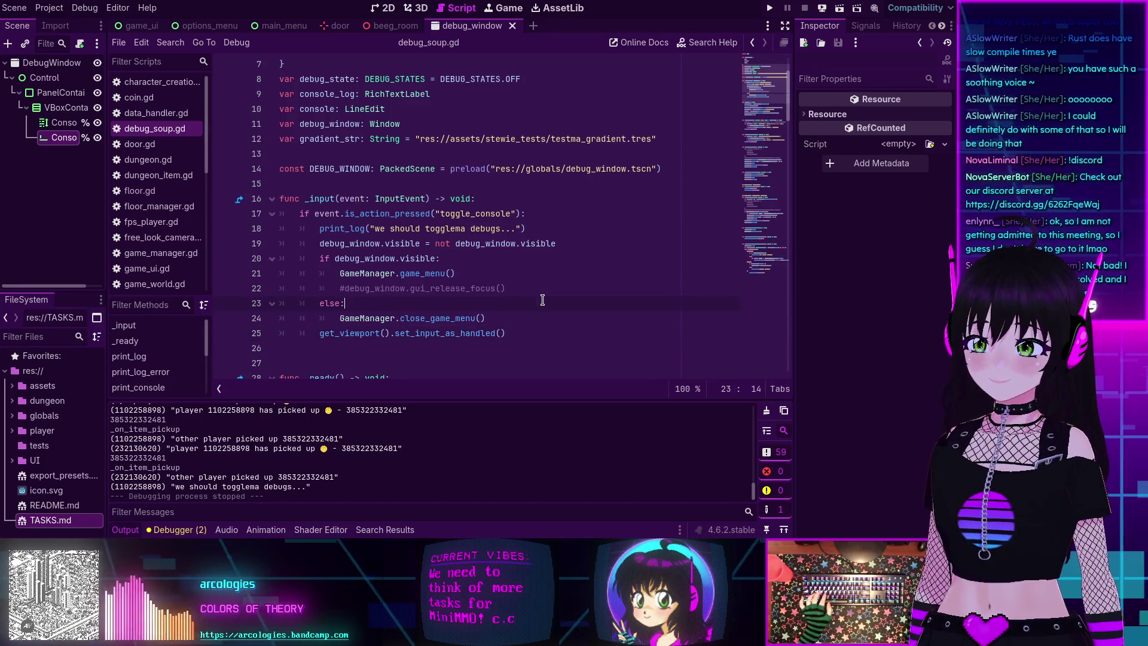
{"action": "left_click", "coordinate": [497, 273]}
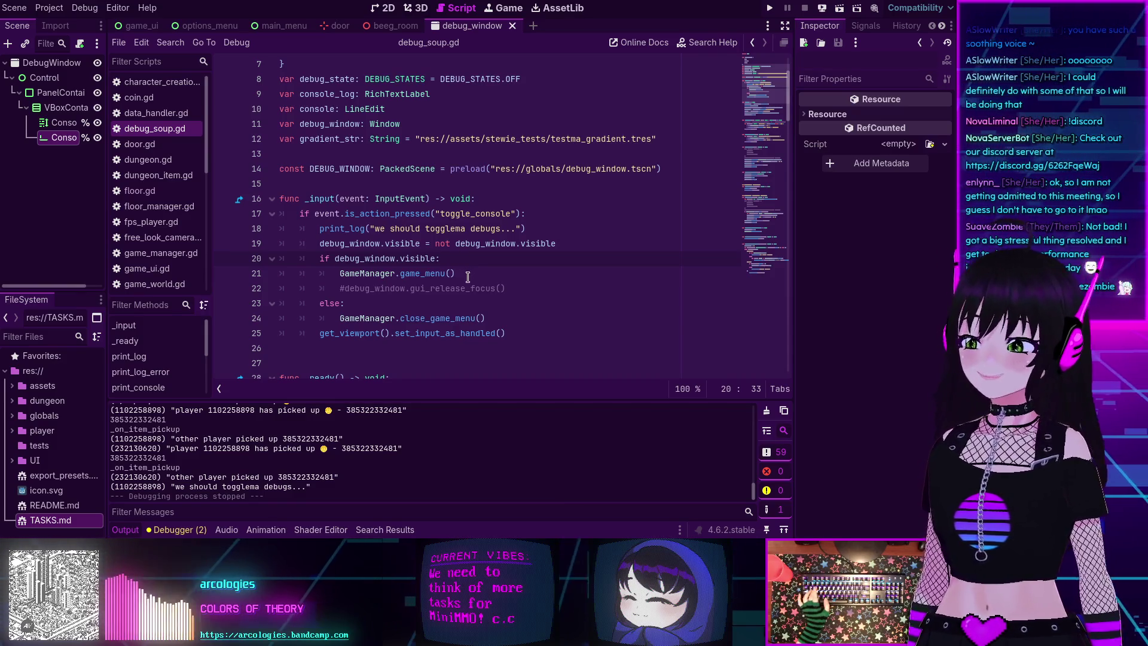
{"action": "left_click", "coordinate": [526, 260]}
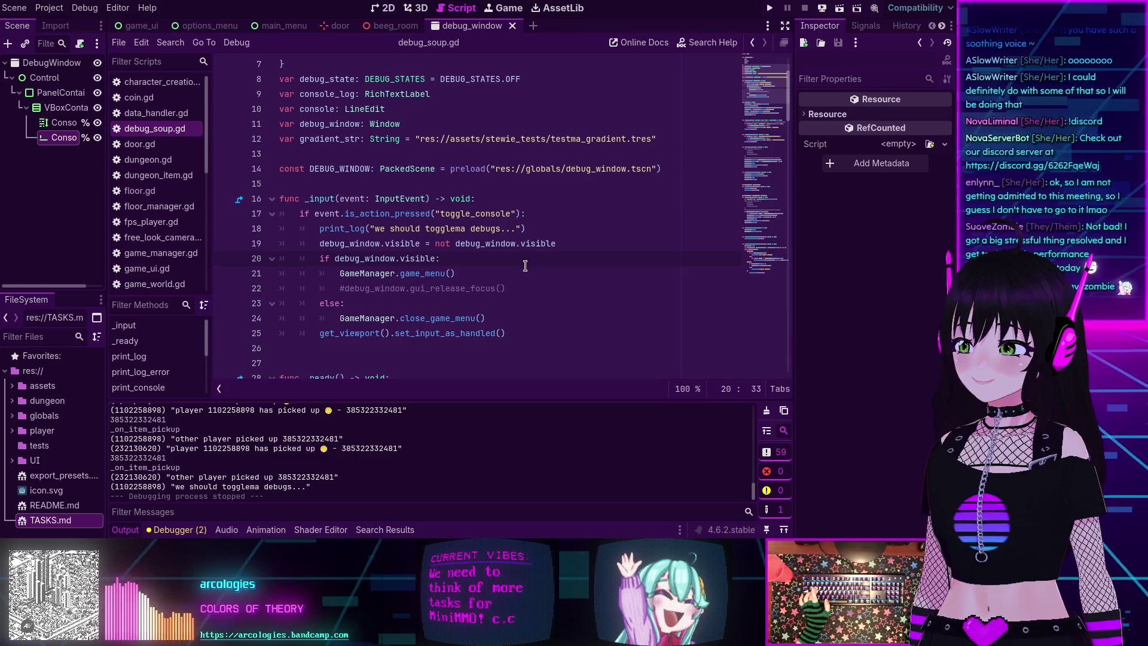
{"action": "left_click", "coordinate": [528, 214]}
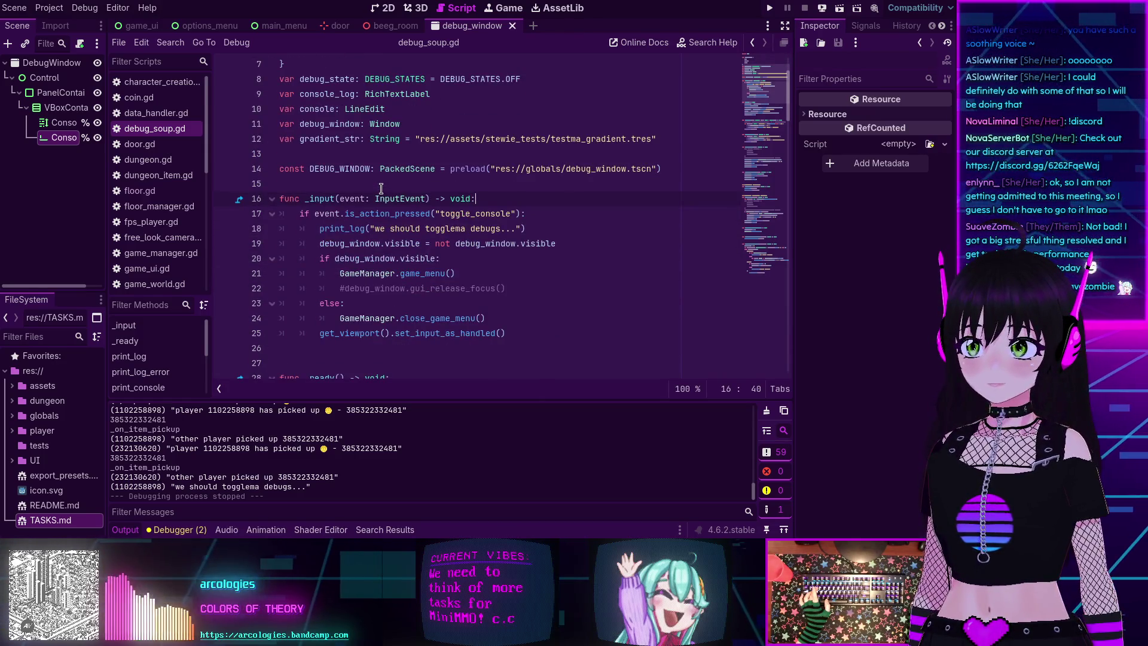
{"action": "scroll", "coordinate": [381, 188], "scroll_direction": "down", "scroll_amount": 1}
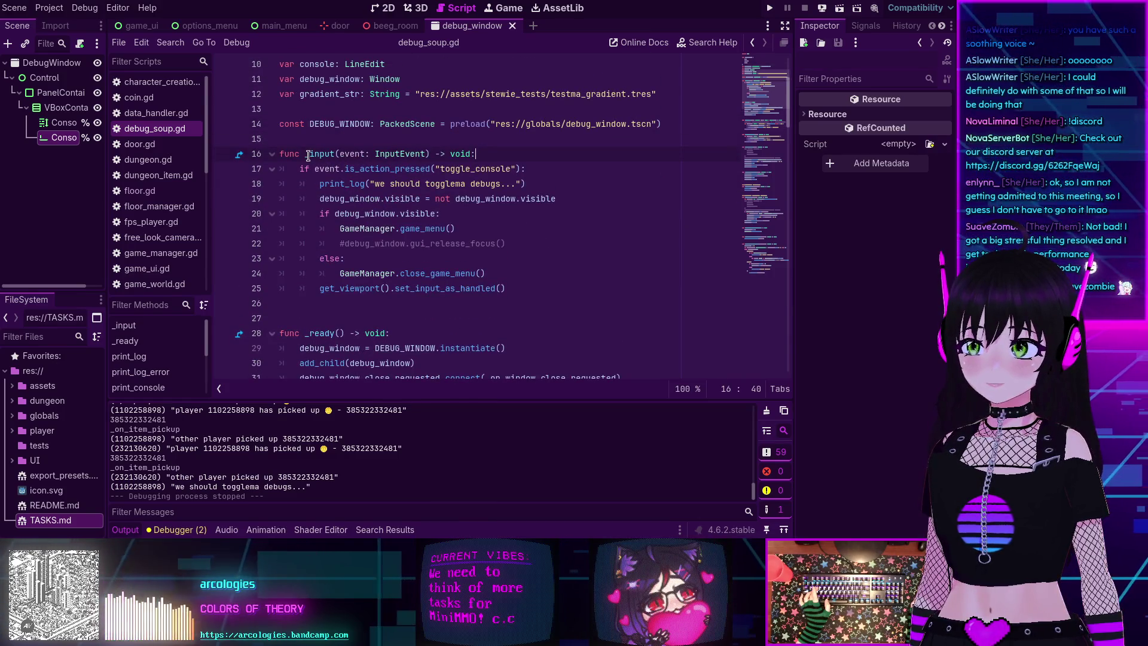
- Highlight the _input function name and its event parameter, then revisit the visibility toggle line
{"action": "double_click", "coordinate": [322, 153]}
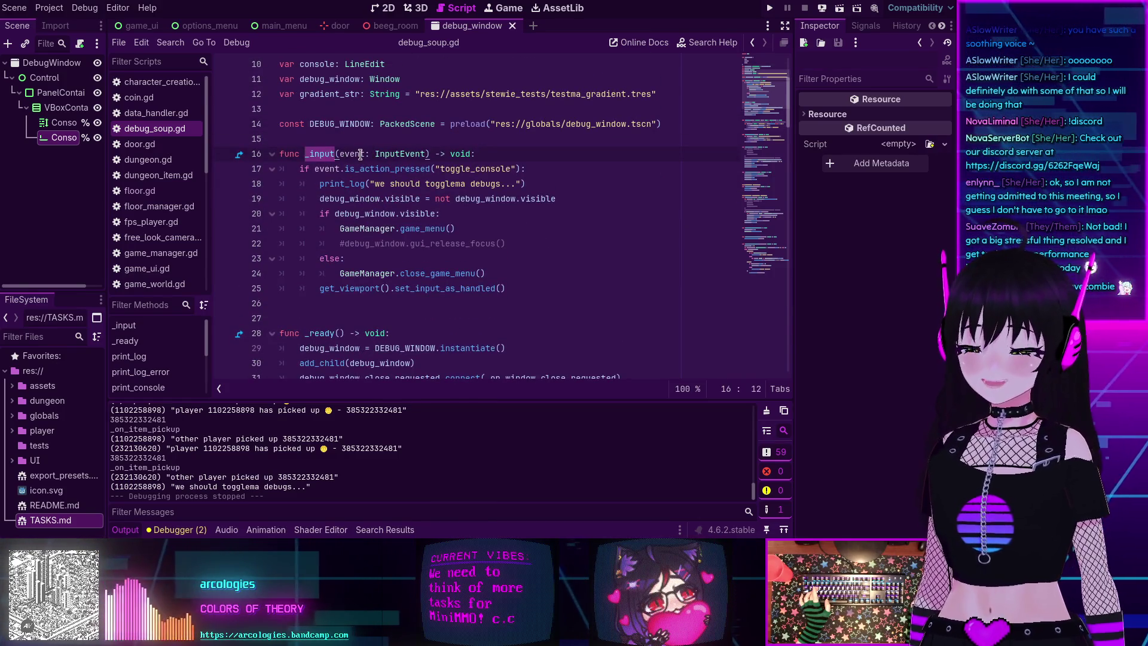
{"action": "double_click", "coordinate": [361, 154]}
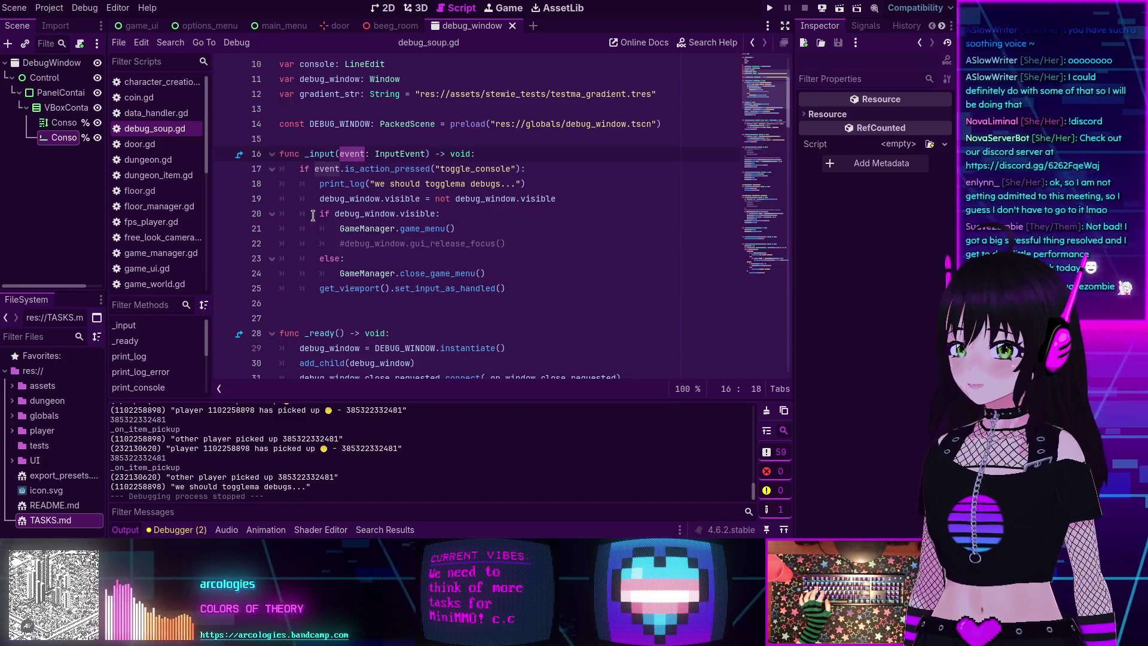
{"action": "left_click", "coordinate": [405, 197]}
{"action": "scroll", "coordinate": [342, 187], "scroll_direction": "up", "scroll_amount": 3}
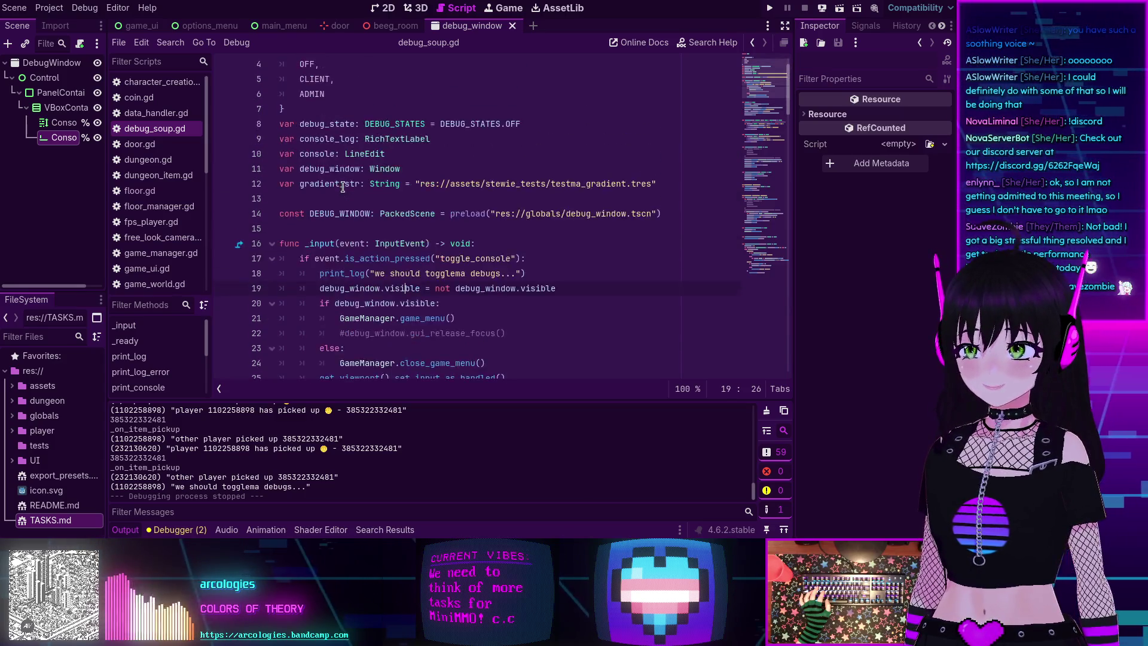
{"action": "scroll", "coordinate": [342, 187], "scroll_direction": "down", "scroll_amount": 2}
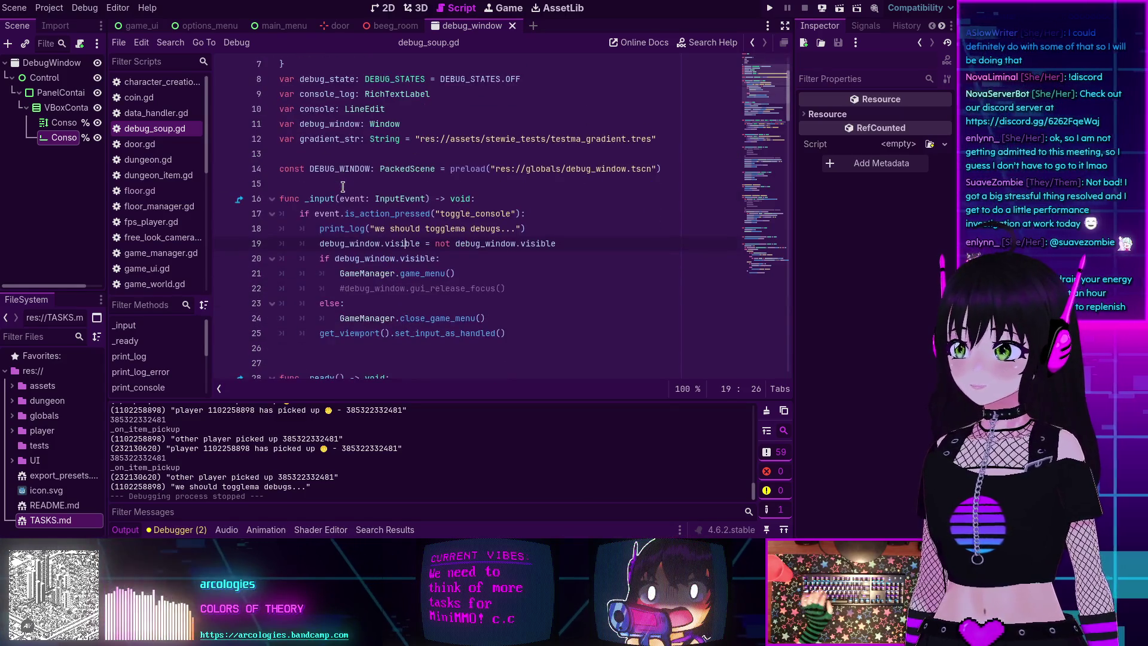
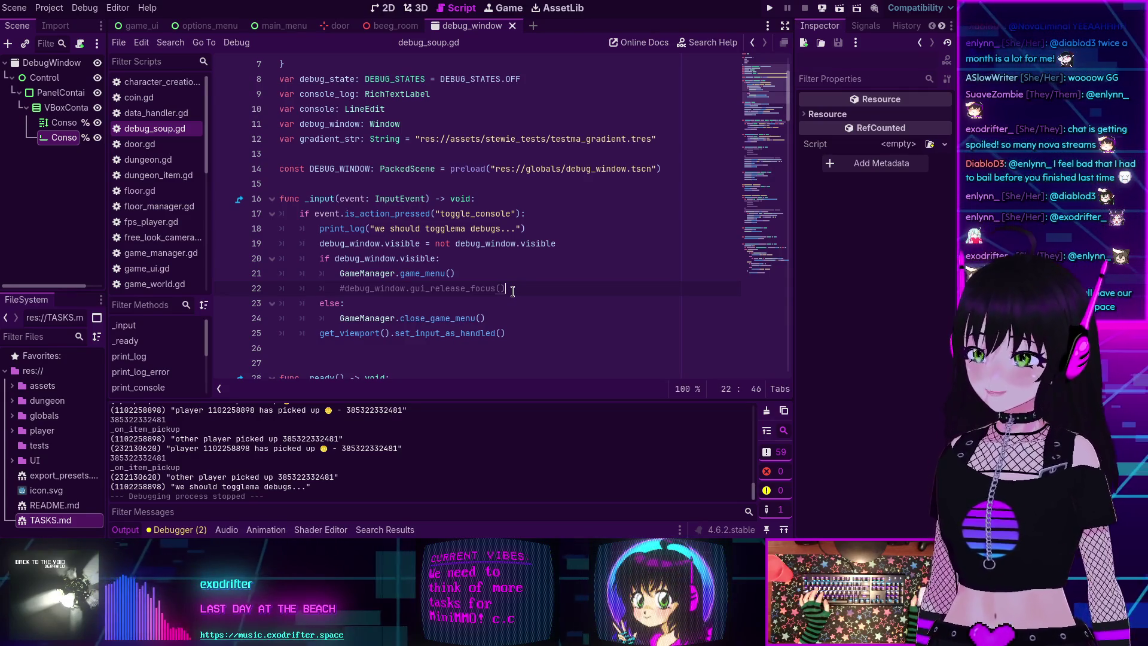
- Collapse the bottom Output panel and read through debug_soup.gd's _input handler
{"action": "scroll", "coordinate": [417, 263], "scroll_direction": "up", "scroll_amount": 1}
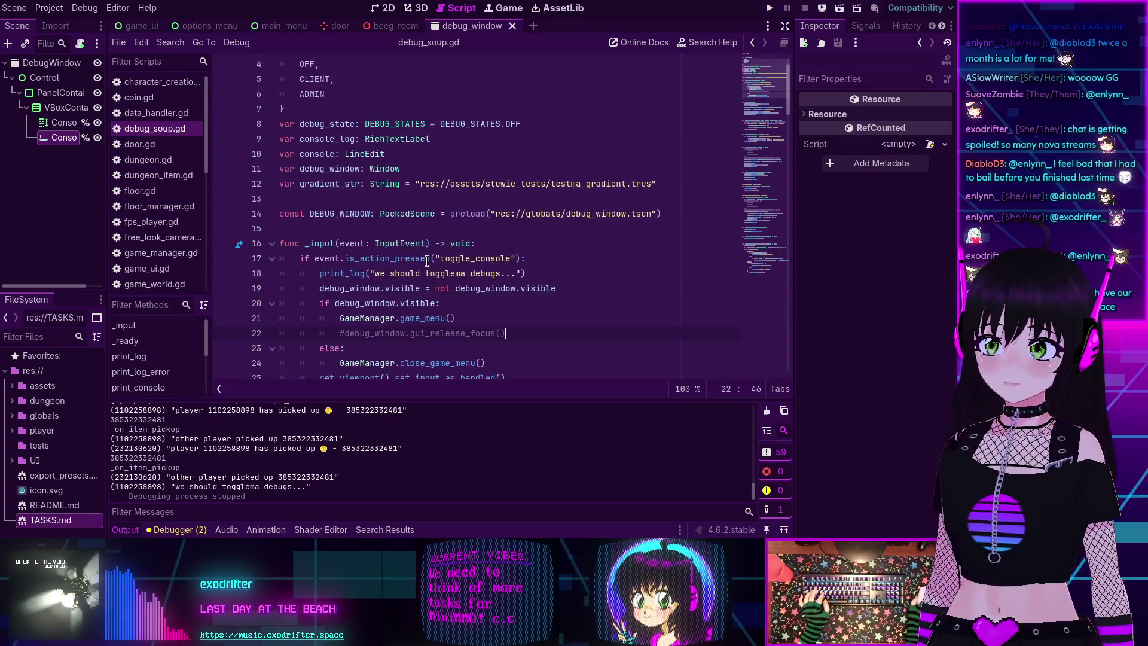
{"action": "scroll", "coordinate": [374, 313], "scroll_direction": "up", "scroll_amount": 2}
{"action": "scroll", "coordinate": [373, 312], "scroll_direction": "up", "scroll_amount": 2}
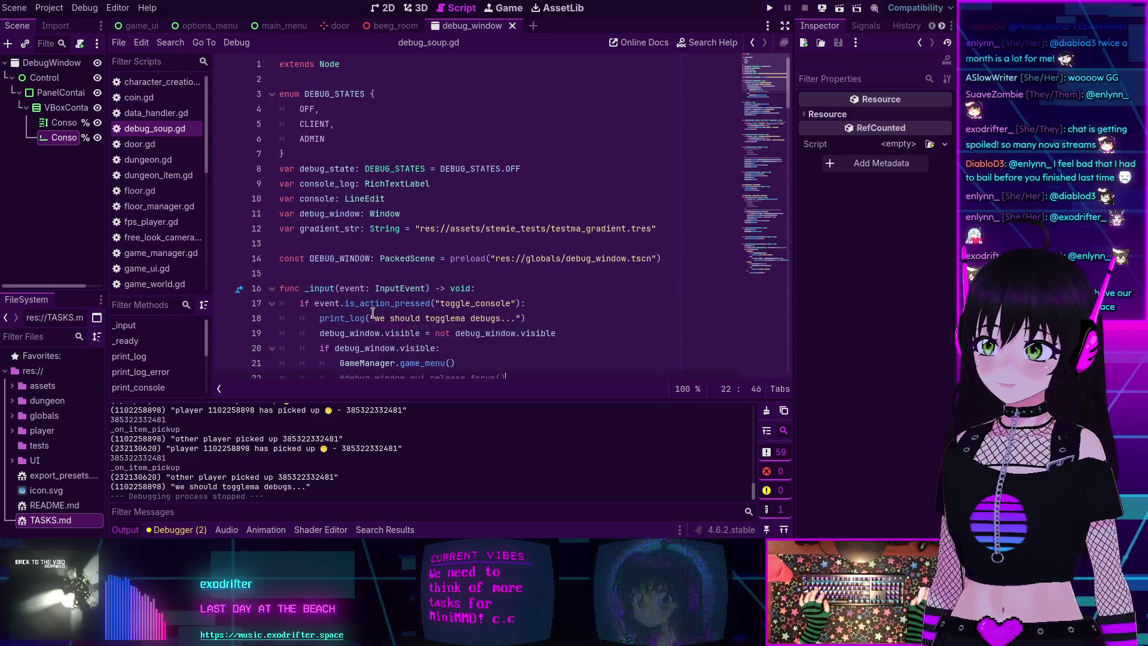
{"action": "left_click", "coordinate": [128, 530]}
{"action": "scroll", "coordinate": [488, 263], "scroll_direction": "down", "scroll_amount": 5}
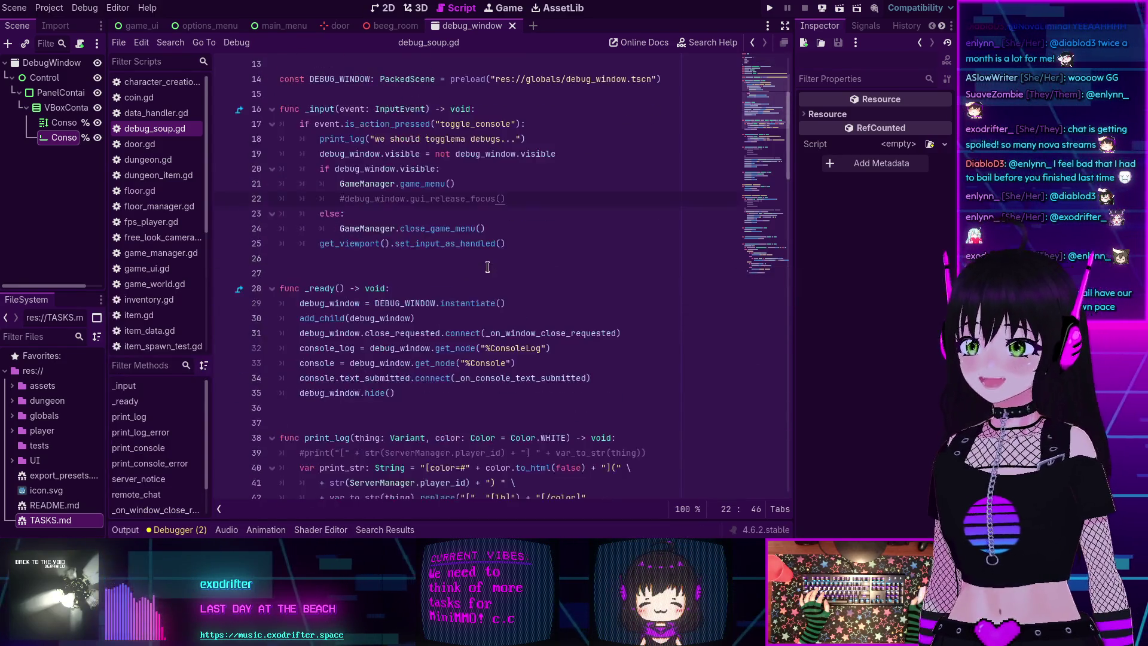
{"action": "scroll", "coordinate": [487, 263], "scroll_direction": "up", "scroll_amount": 3}
{"action": "scroll", "coordinate": [488, 263], "scroll_direction": "up", "scroll_amount": 1}
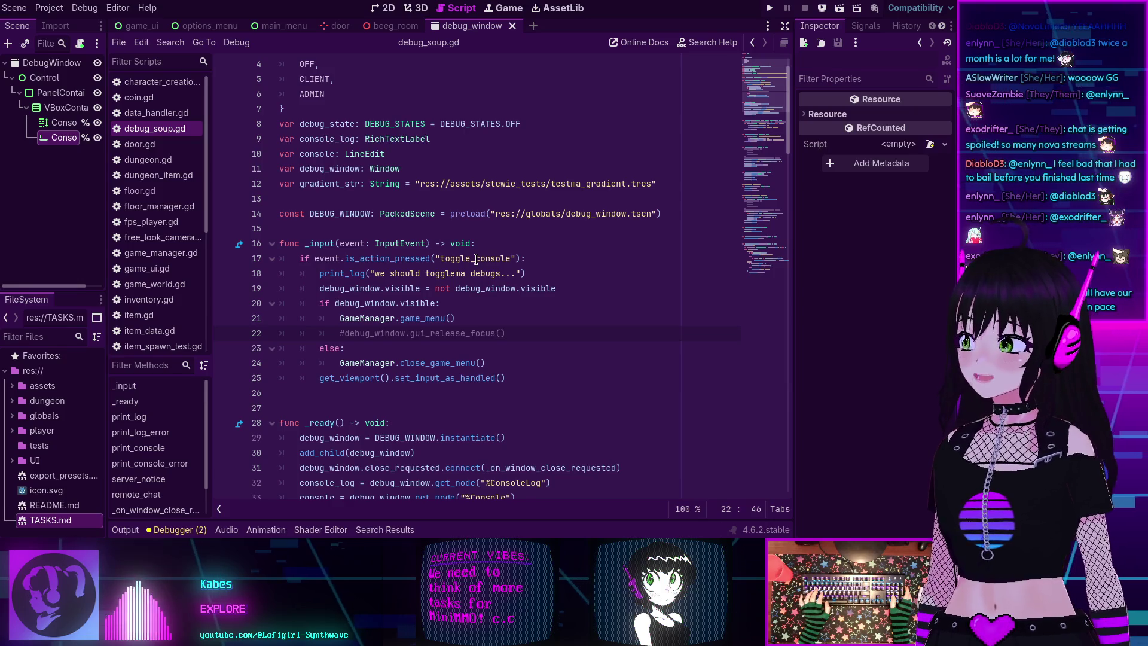
{"action": "scroll", "coordinate": [315, 248], "scroll_direction": "down", "scroll_amount": 2}
{"action": "scroll", "coordinate": [315, 247], "scroll_direction": "up", "scroll_amount": 2}
{"action": "mouse_move", "coordinate": [315, 248]}
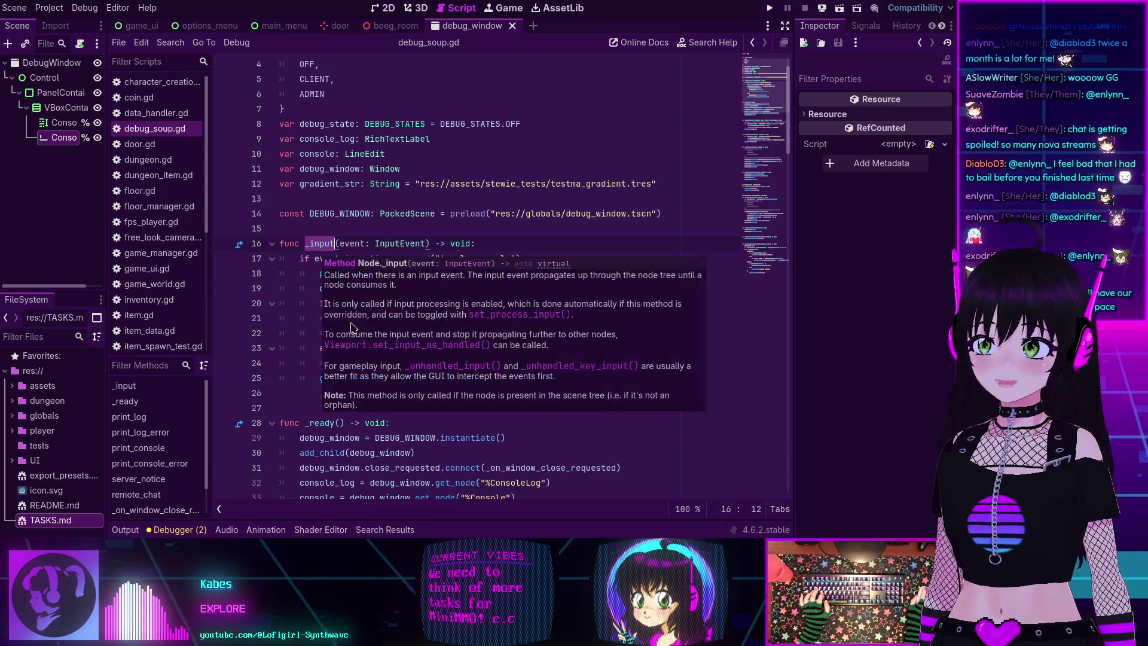
{"action": "left_click", "coordinate": [304, 288]}
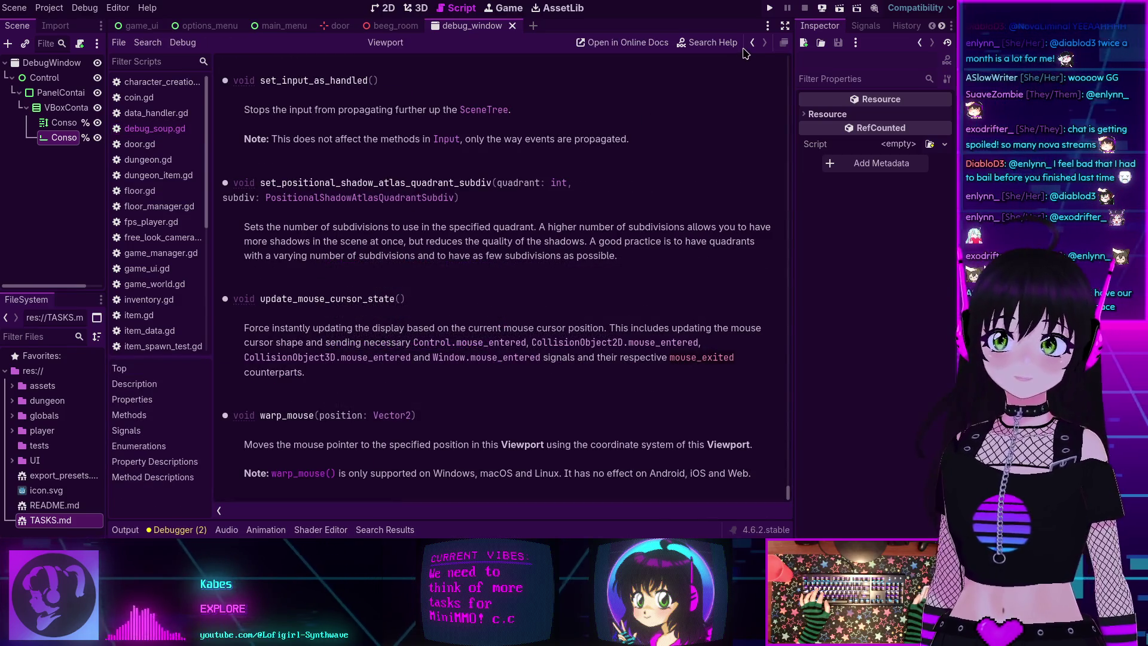
{"action": "left_click", "coordinate": [751, 42]}
{"action": "left_click", "coordinate": [421, 342]}
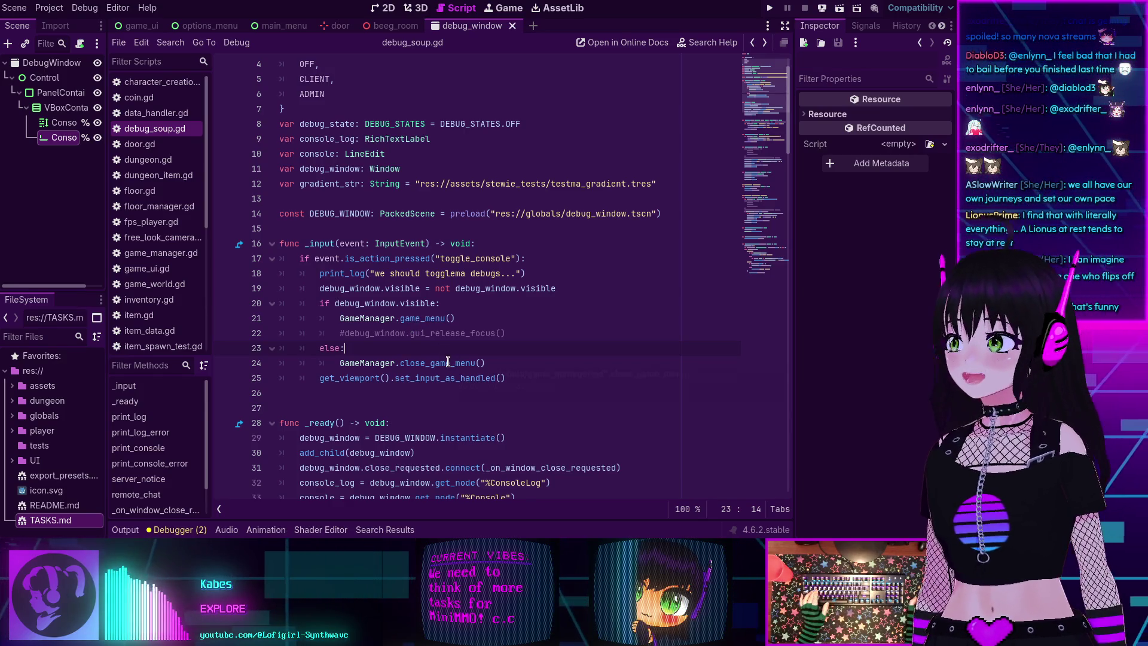
{"action": "mouse_move", "coordinate": [449, 362]}
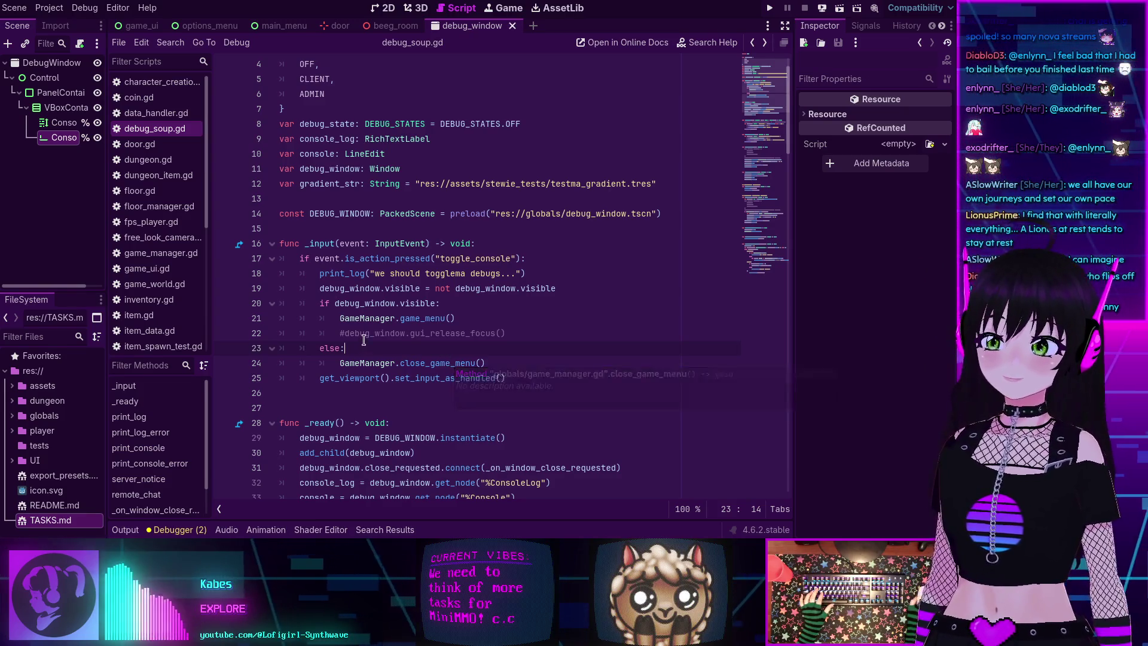
{"action": "scroll", "coordinate": [446, 302], "scroll_direction": "up", "scroll_amount": 1}
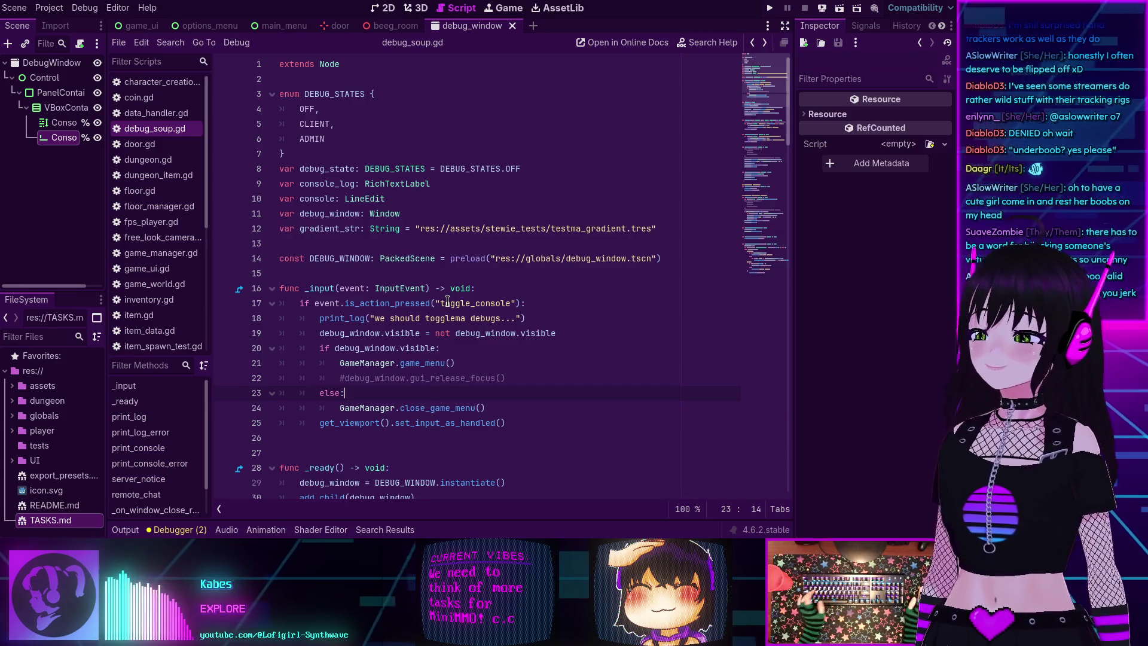
{"action": "mouse_move", "coordinate": [378, 341]}
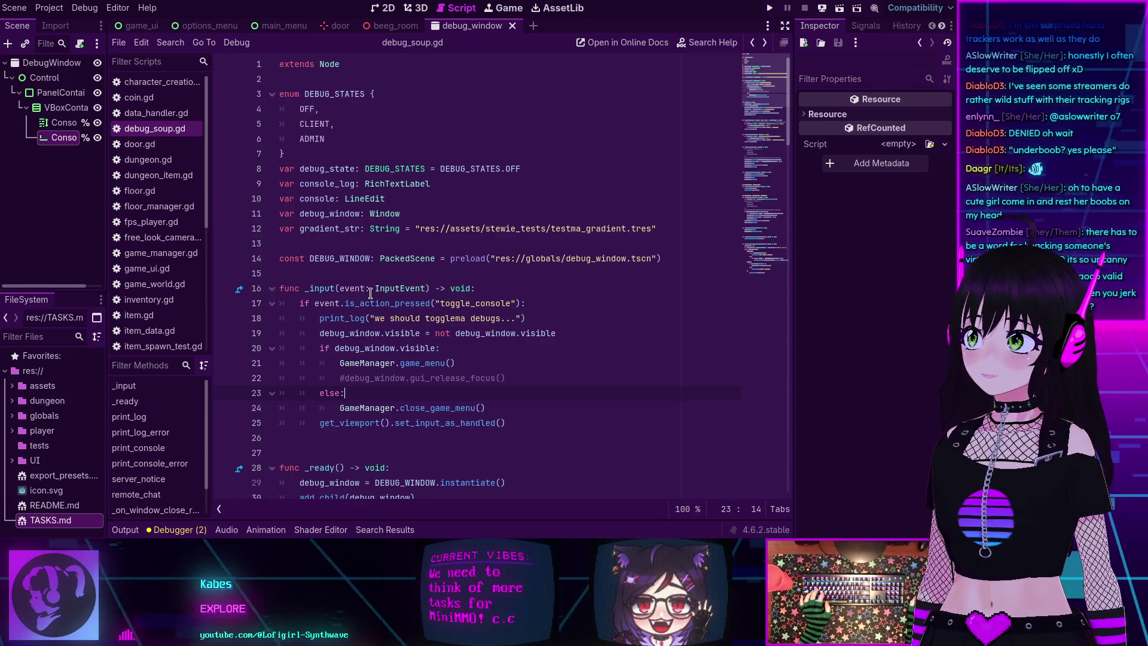
{"action": "scroll", "coordinate": [386, 280], "scroll_direction": "down", "scroll_amount": 3}
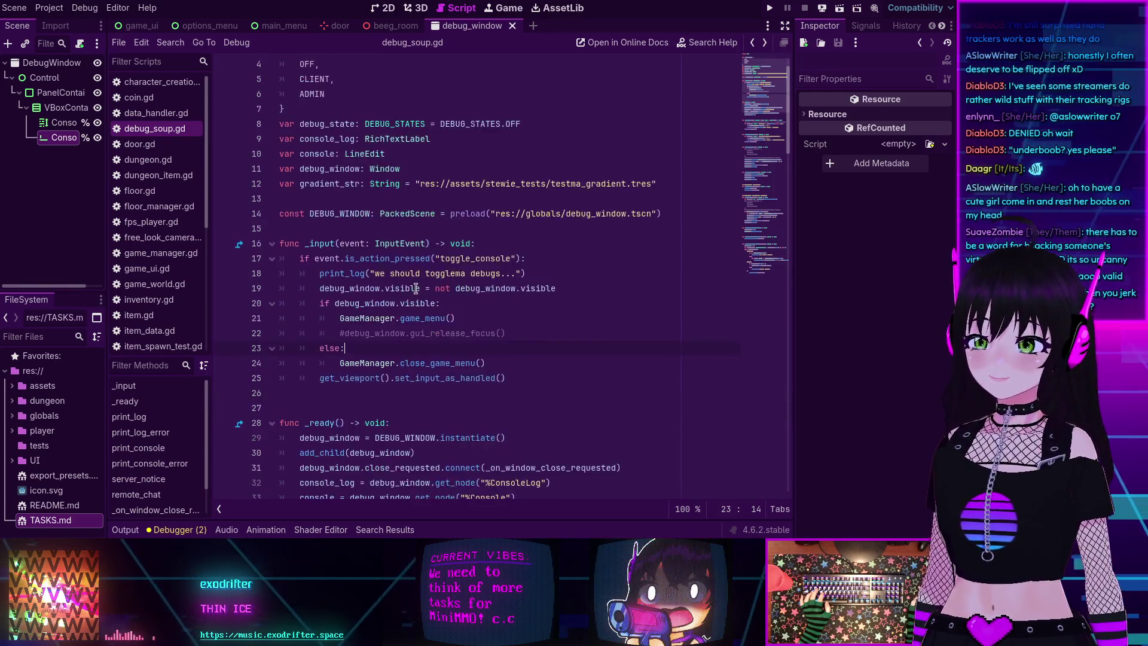
{"action": "scroll", "coordinate": [389, 311], "scroll_direction": "up", "scroll_amount": 3}
{"action": "left_click", "coordinate": [403, 423]}
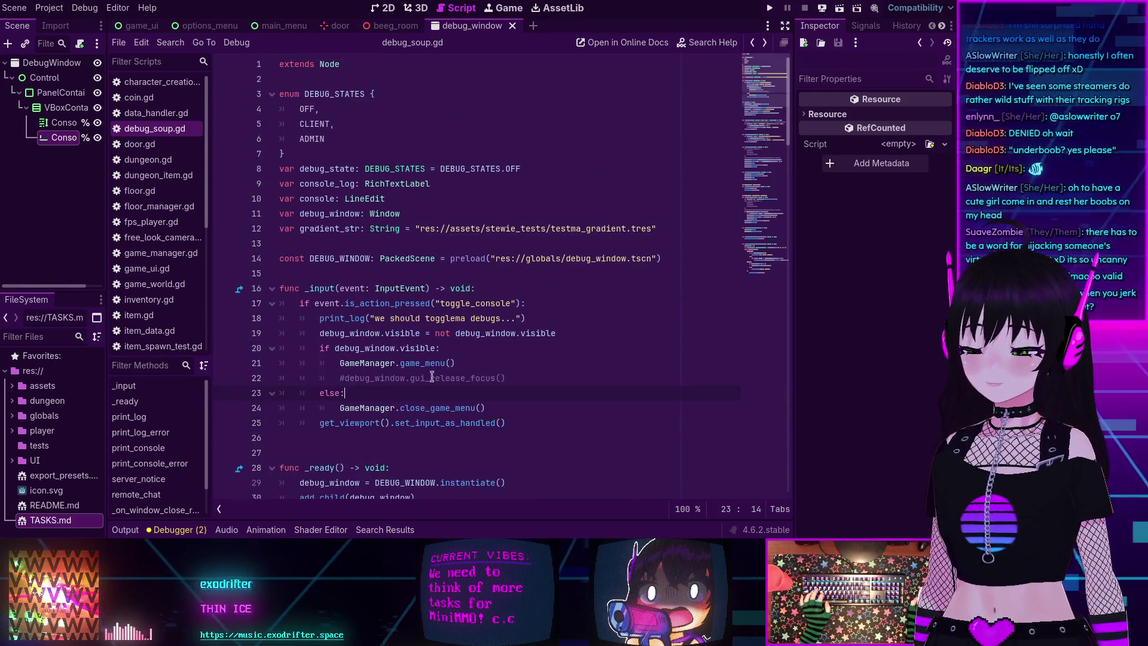
{"action": "left_click", "coordinate": [464, 347]}
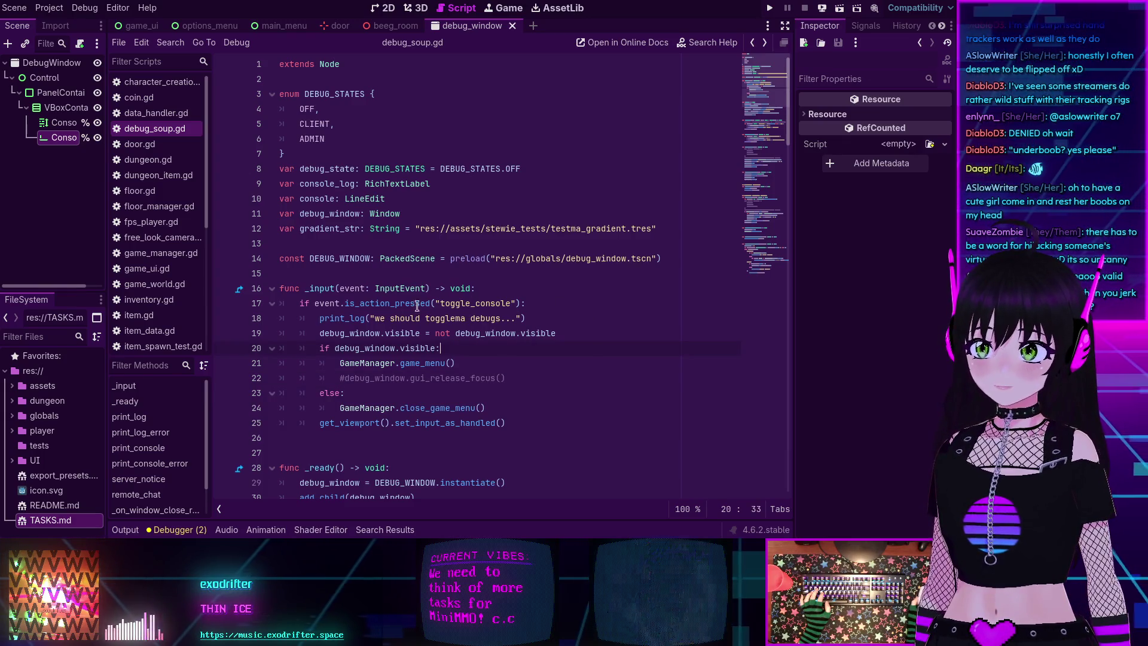
{"action": "mouse_move", "coordinate": [384, 285]}
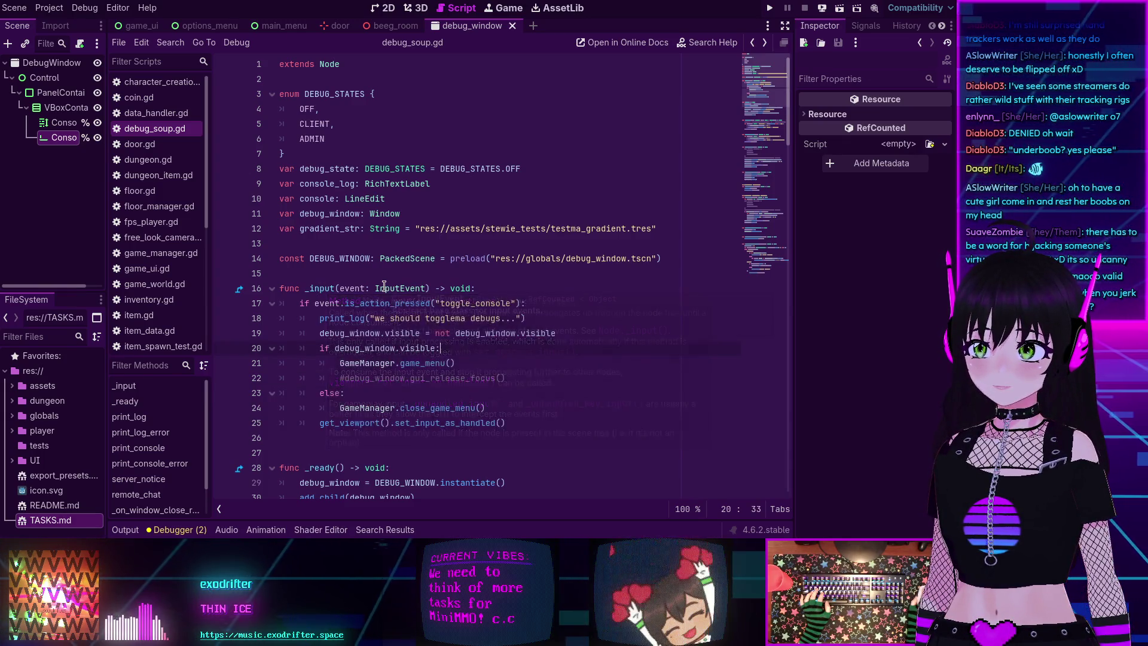
{"action": "mouse_move", "coordinate": [329, 288]}
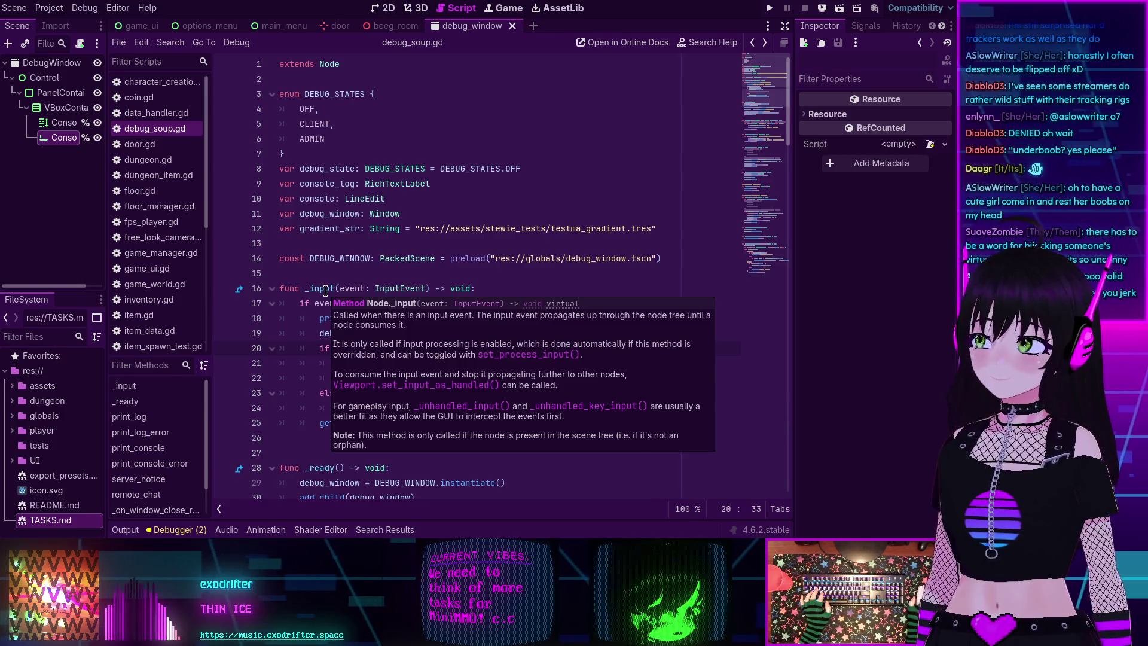
{"action": "scroll", "coordinate": [326, 292], "scroll_direction": "down", "scroll_amount": 2}
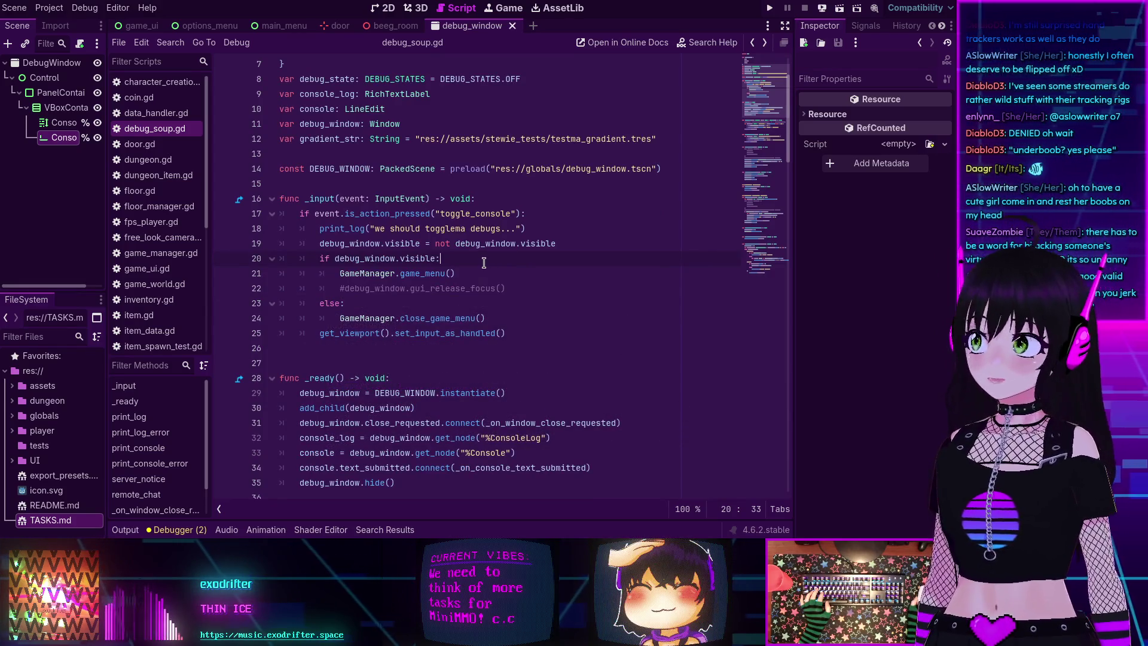
{"action": "scroll", "coordinate": [418, 248], "scroll_direction": "down", "scroll_amount": 1}
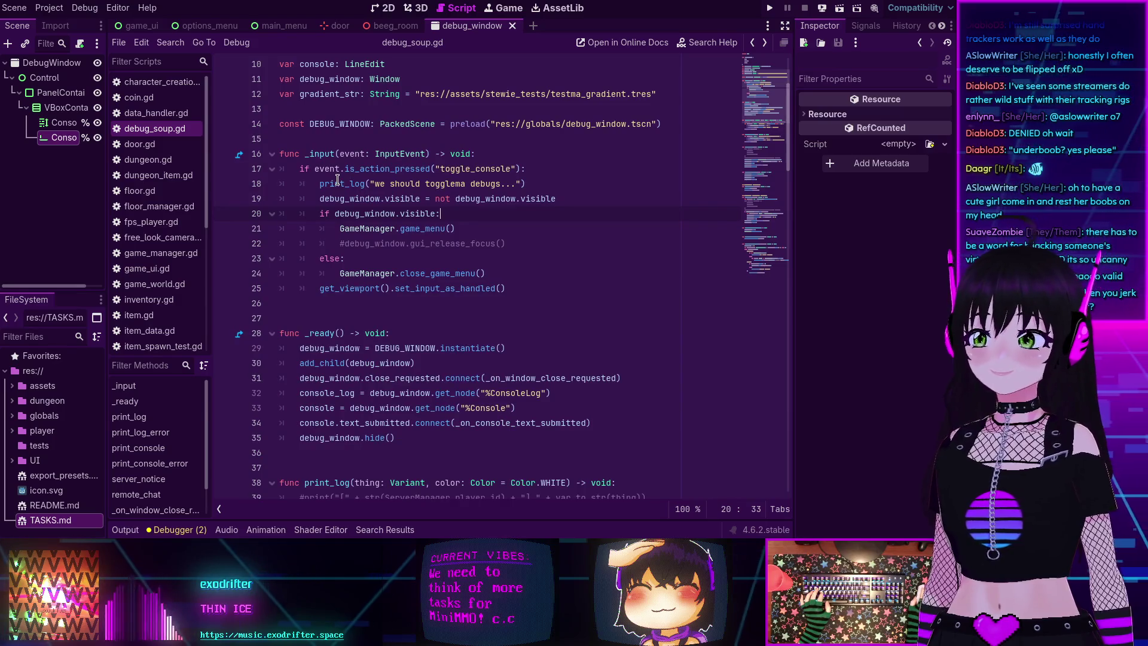
{"action": "left_click", "coordinate": [384, 168]}
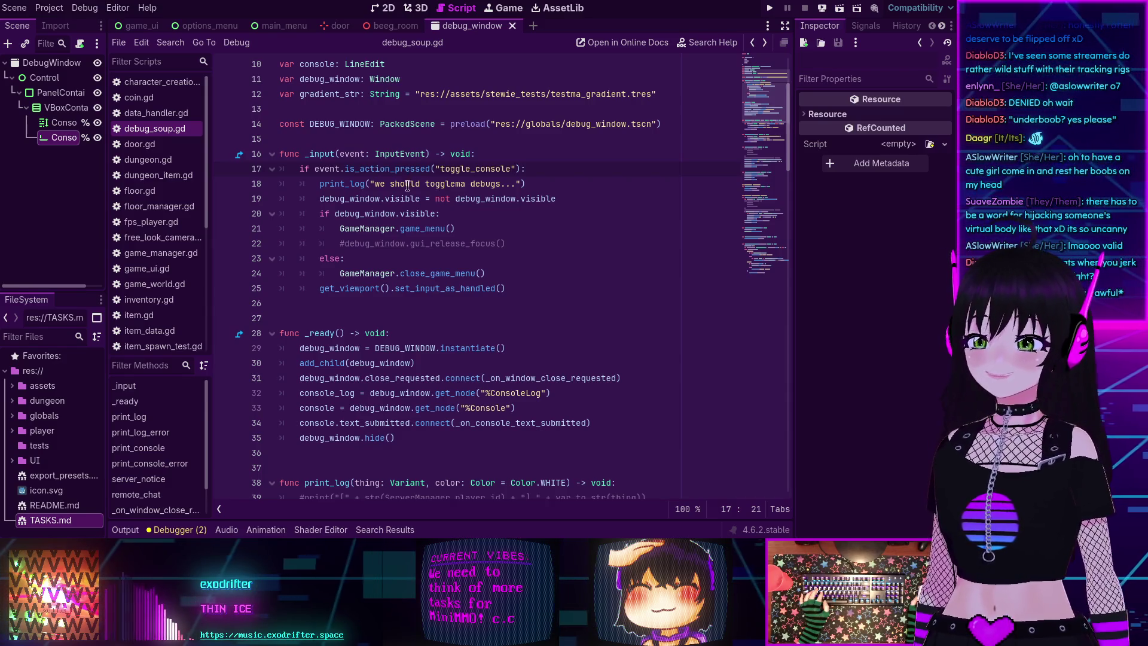
{"action": "scroll", "coordinate": [408, 185], "scroll_direction": "up", "scroll_amount": 1}
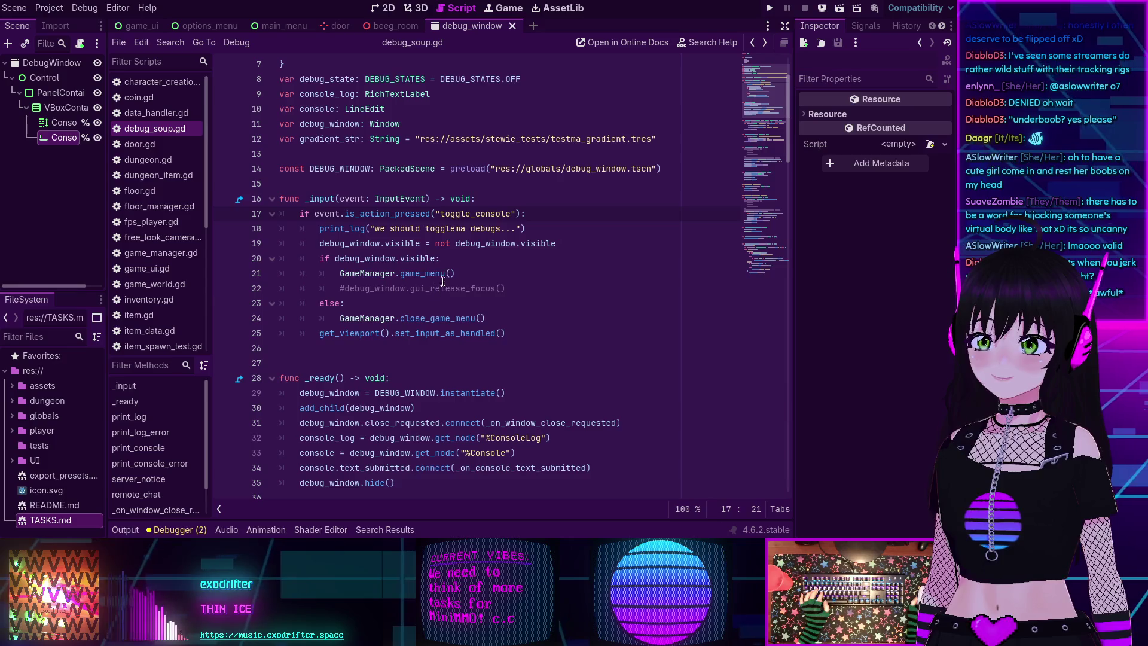
{"action": "scroll", "coordinate": [440, 283], "scroll_direction": "down", "scroll_amount": 2}
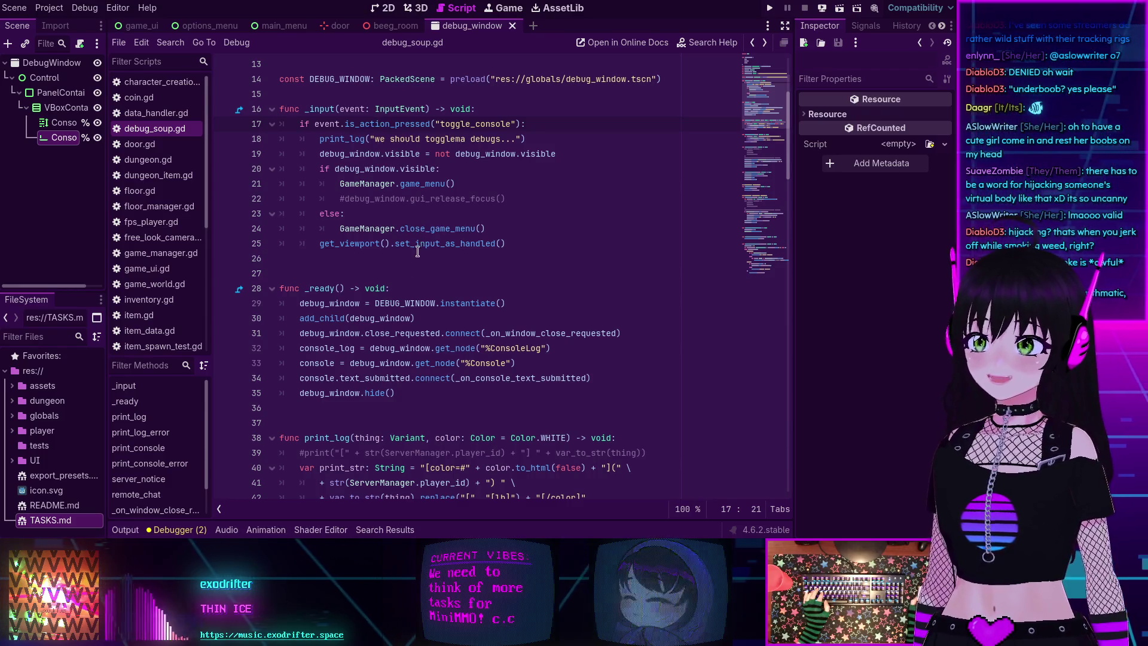
{"action": "scroll", "coordinate": [350, 296], "scroll_direction": "up", "scroll_amount": 4}
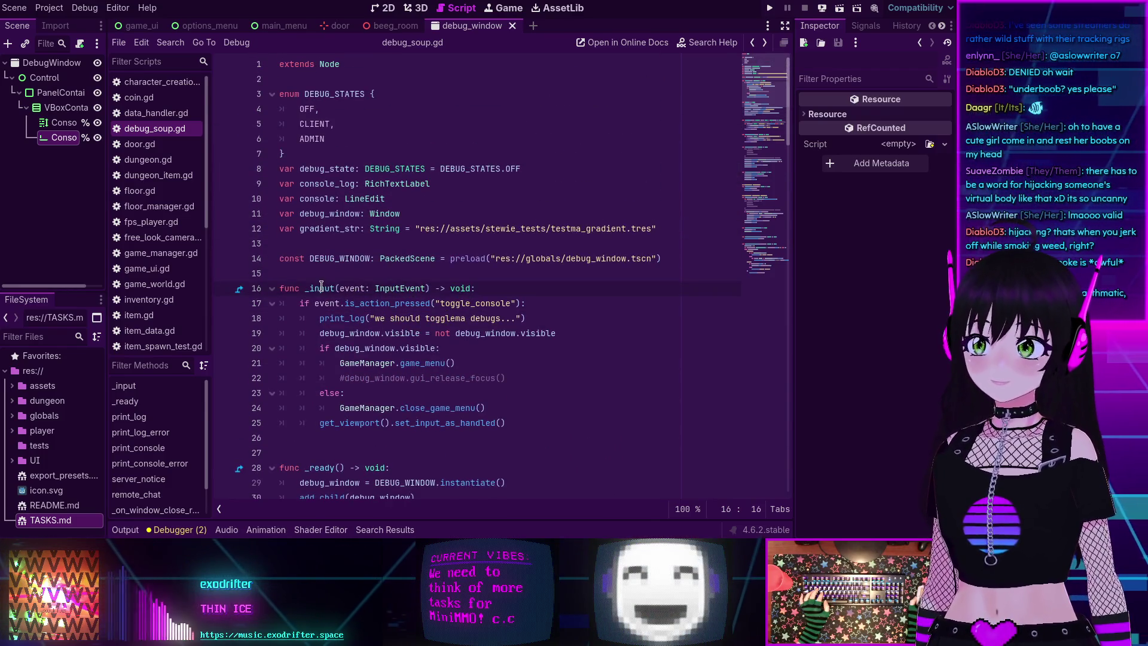
{"action": "double_click", "coordinate": [321, 287]}
{"action": "scroll", "coordinate": [382, 283], "scroll_direction": "down", "scroll_amount": 2}
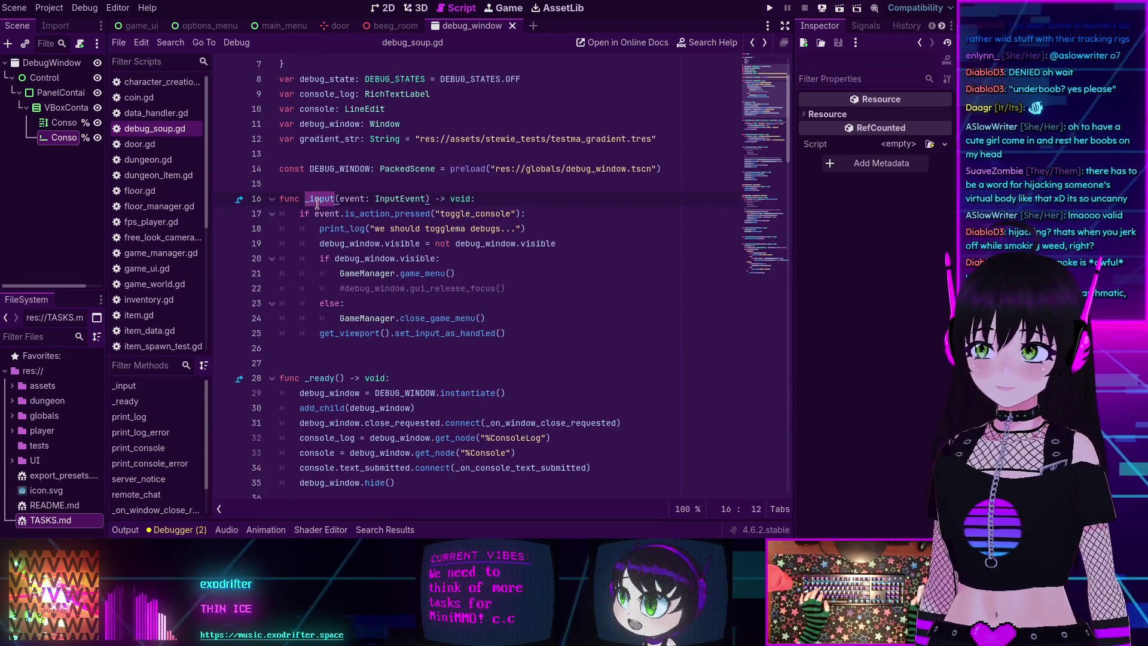
{"action": "left_click", "coordinate": [319, 196], "text": "ctrl"}
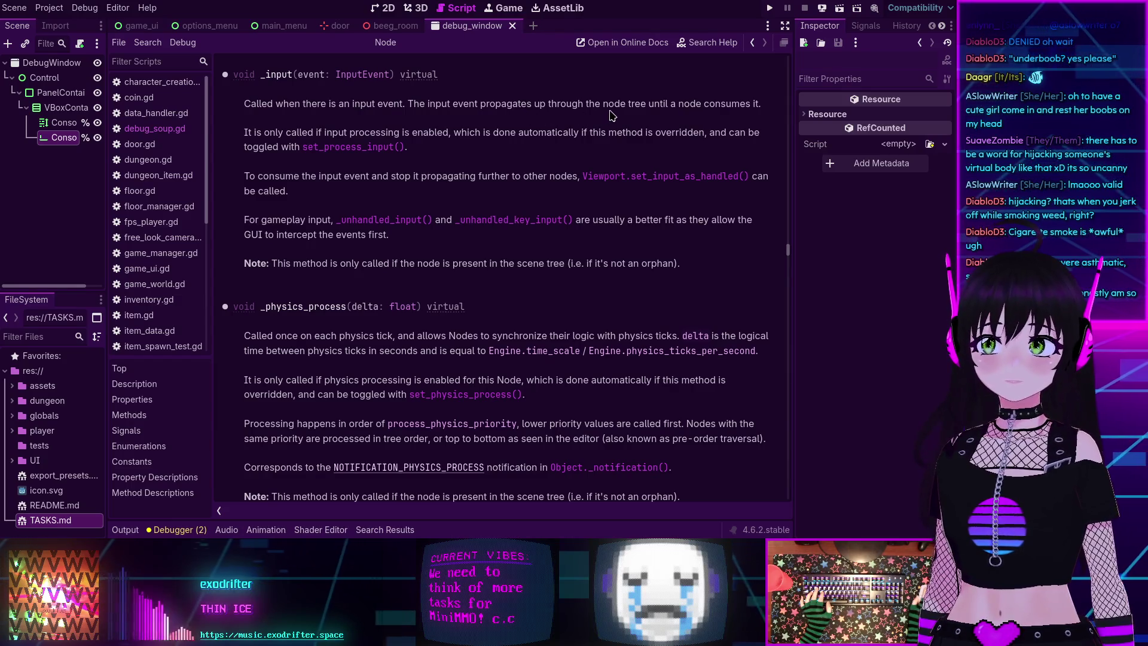
- Go back from the Node help page to debug_soup.gd and run the project
{"action": "key", "text": "alt+Left"}
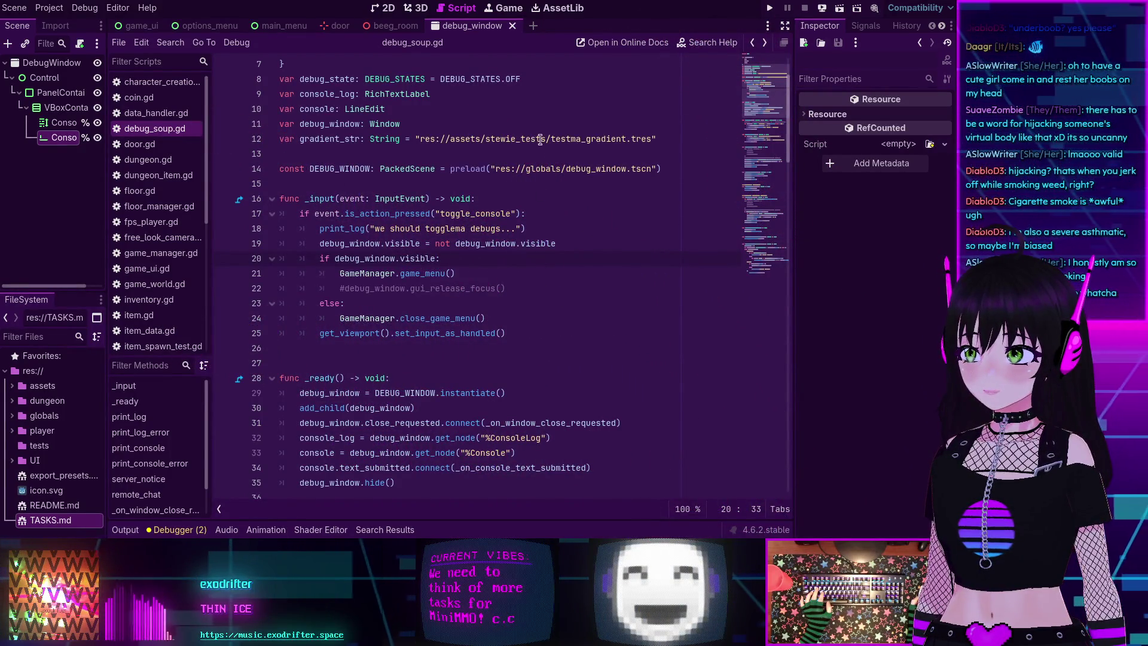
{"action": "left_click", "coordinate": [771, 8]}
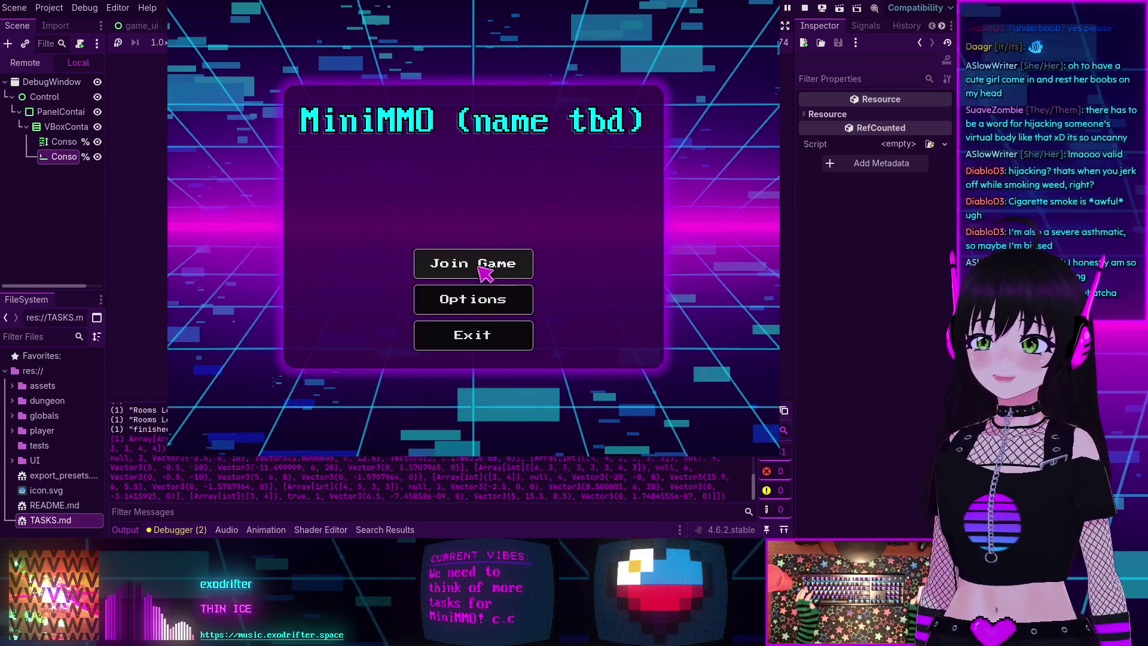
- Join the MiniMMO game through Character Creation and connect to the server
{"action": "left_click", "coordinate": [485, 273]}
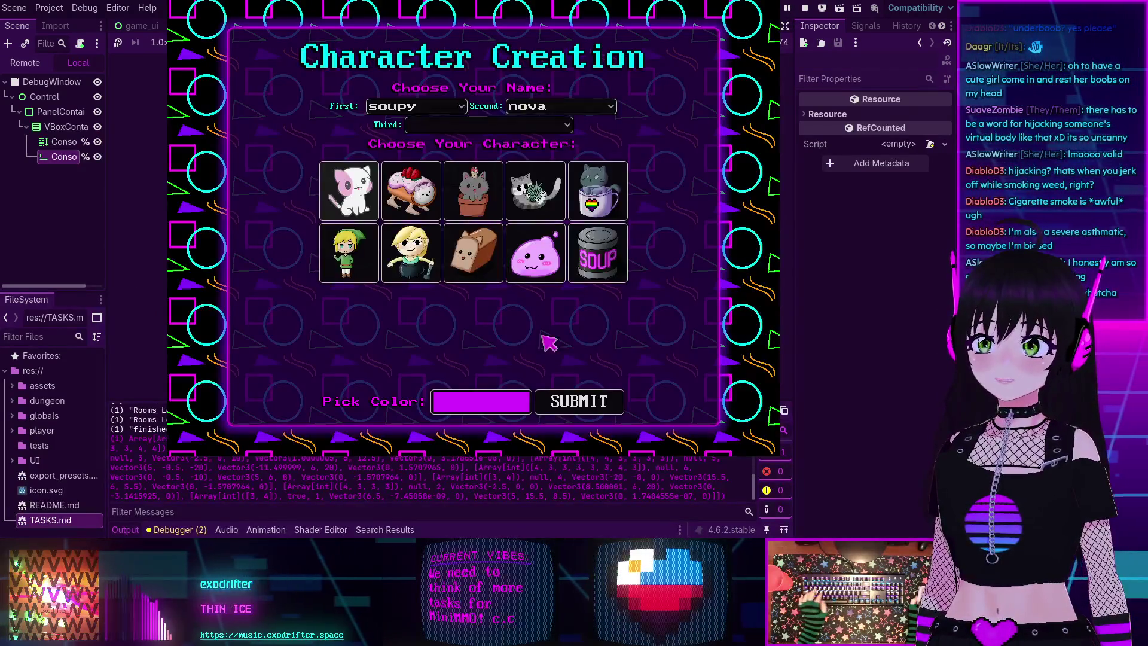
{"action": "left_click", "coordinate": [464, 270]}
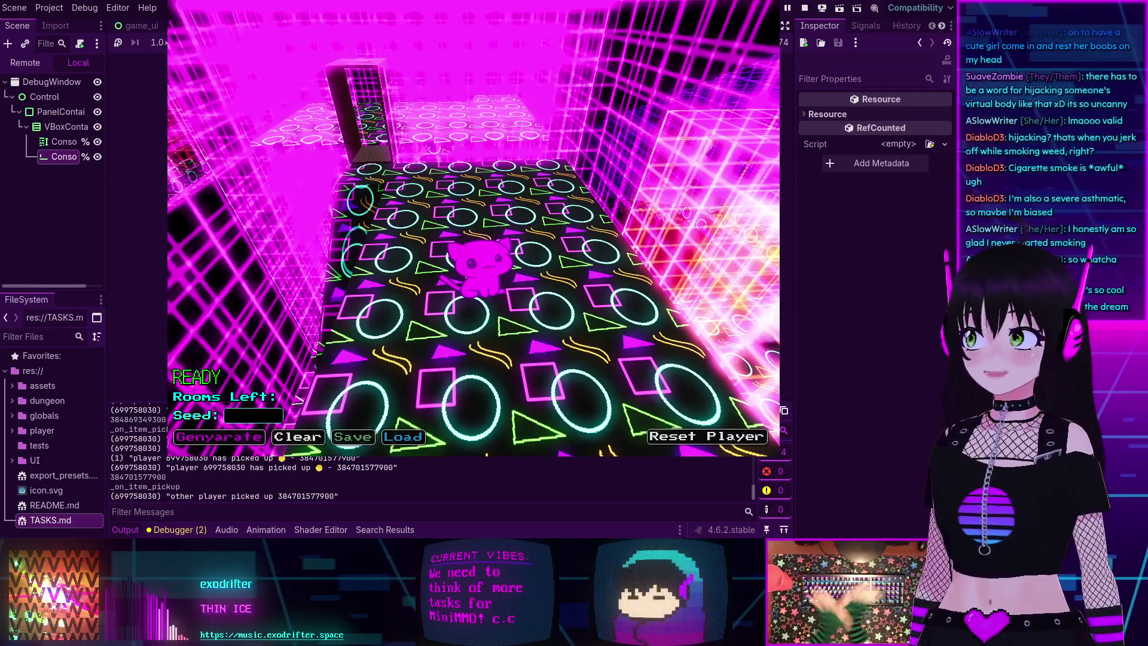
- Orbit the camera around the cat and toggle the Consolema debug console open with the grave key
{"action": "key", "text": "Left"}
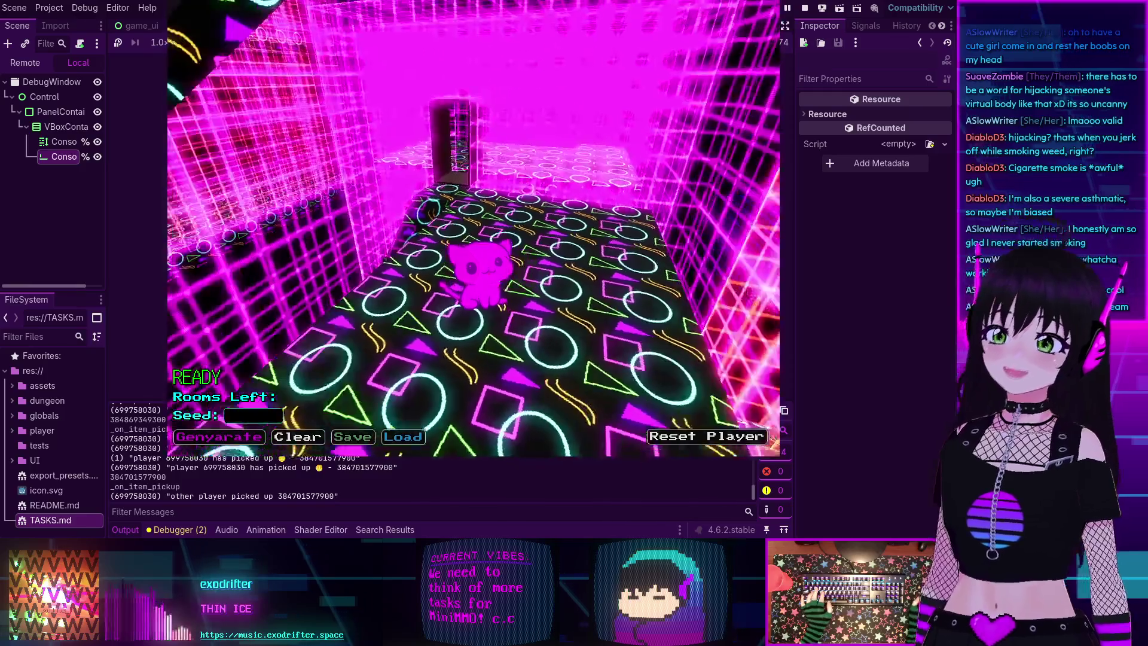
{"action": "key", "text": "Left"}
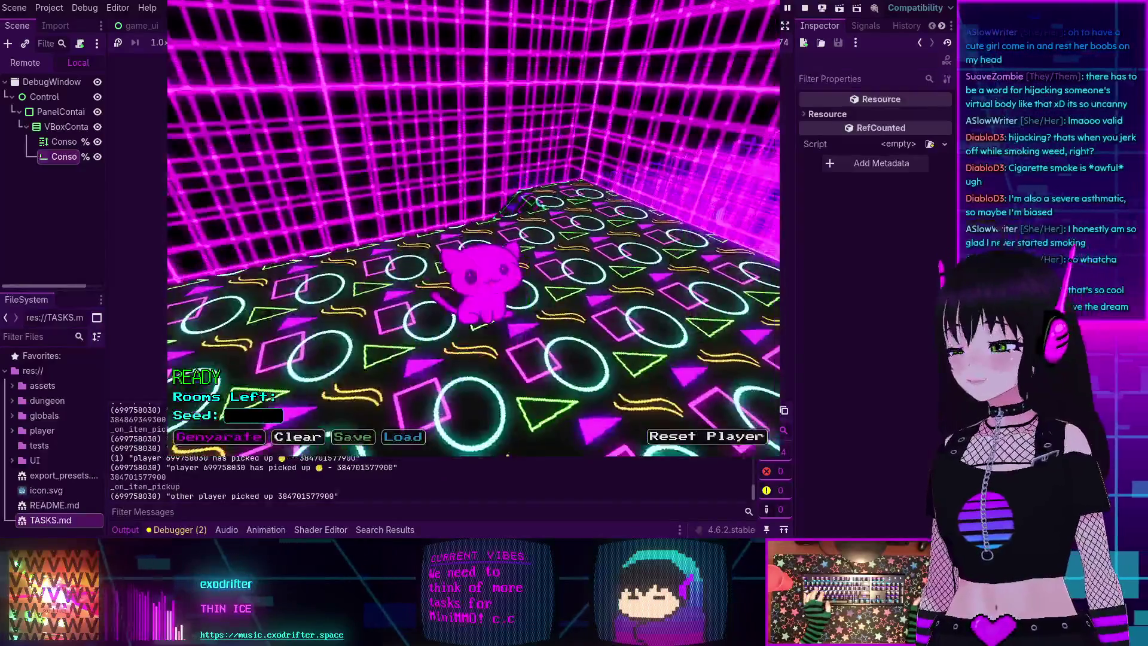
{"action": "key", "text": "Left"}
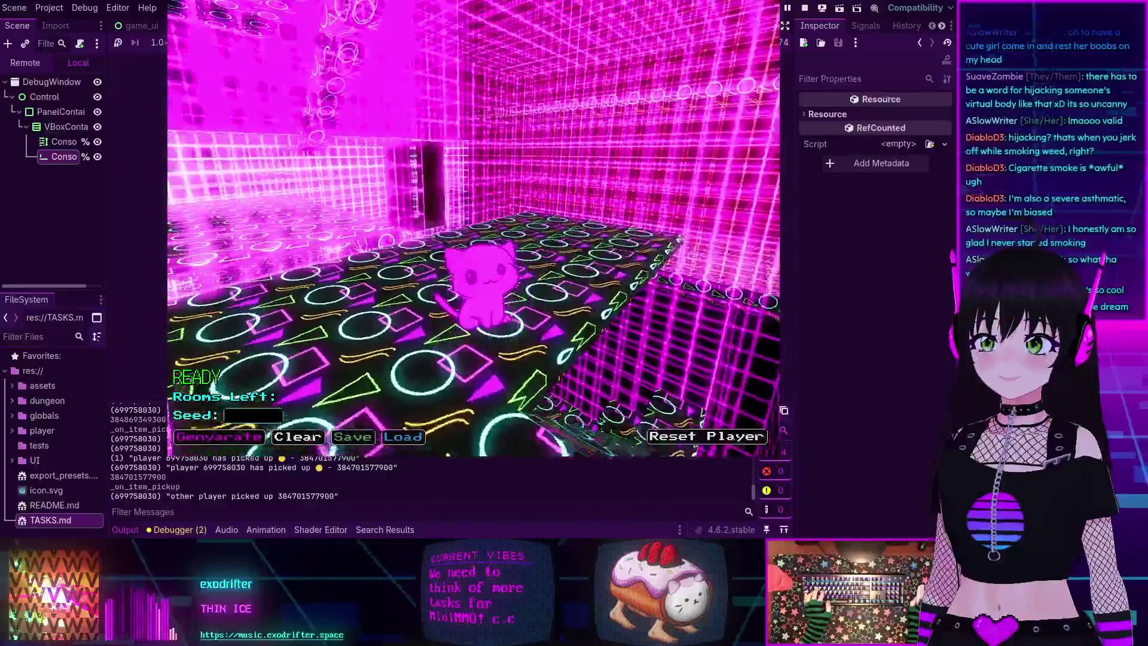
{"action": "key", "text": "Left"}
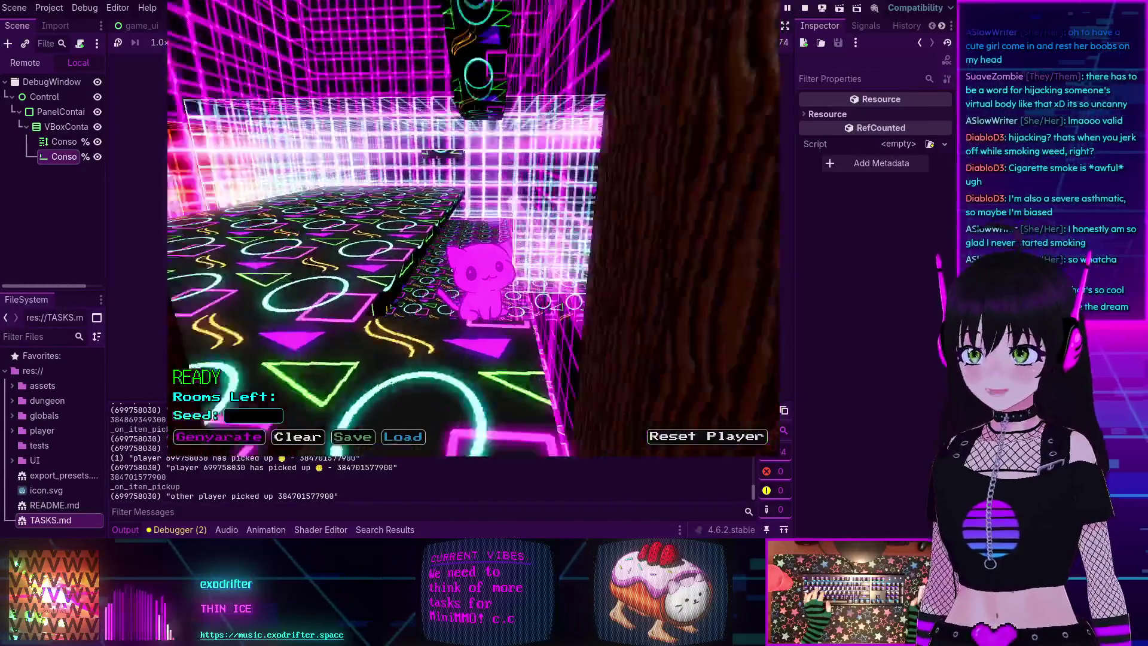
{"action": "key", "text": "Left"}
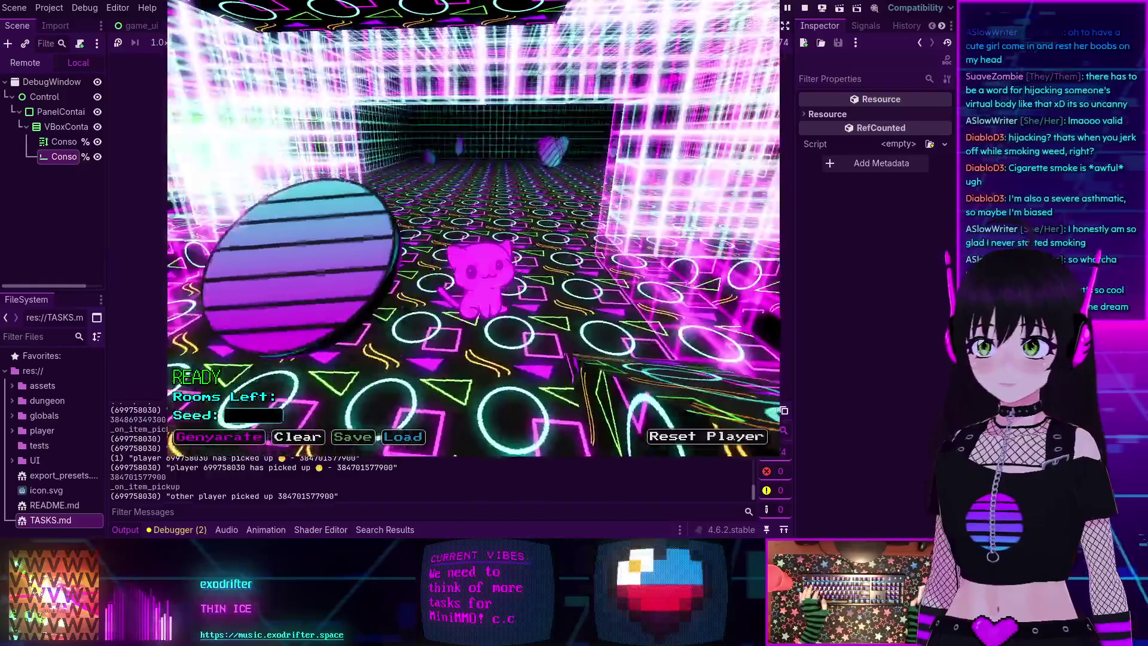
{"action": "key", "text": "grave"}
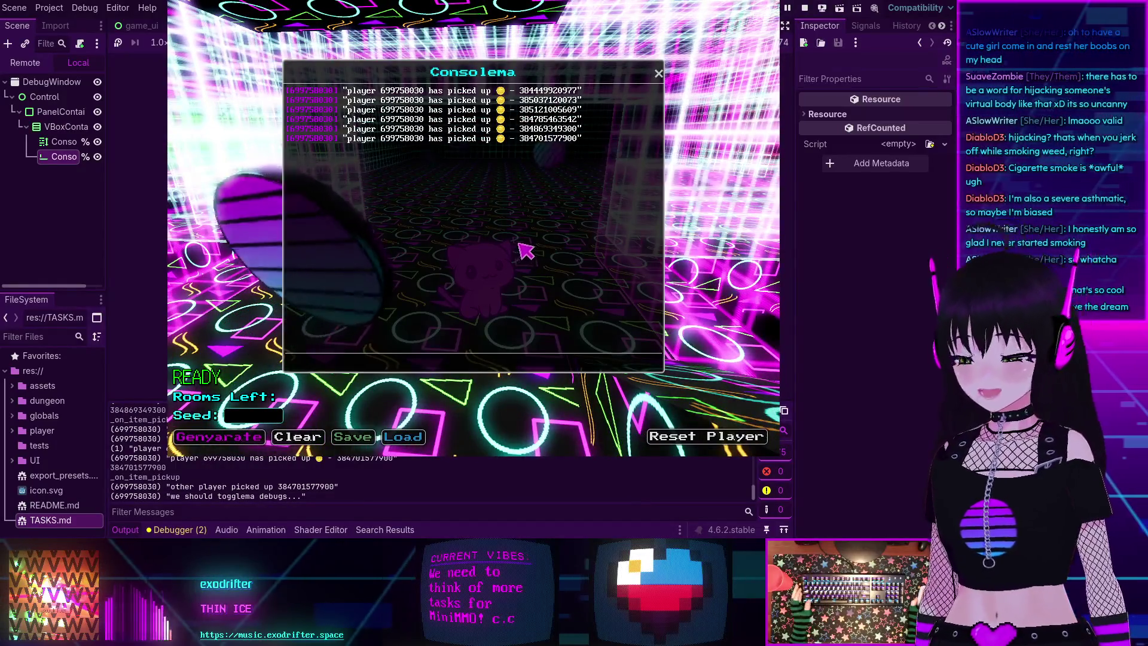
{"action": "key", "text": "Left"}
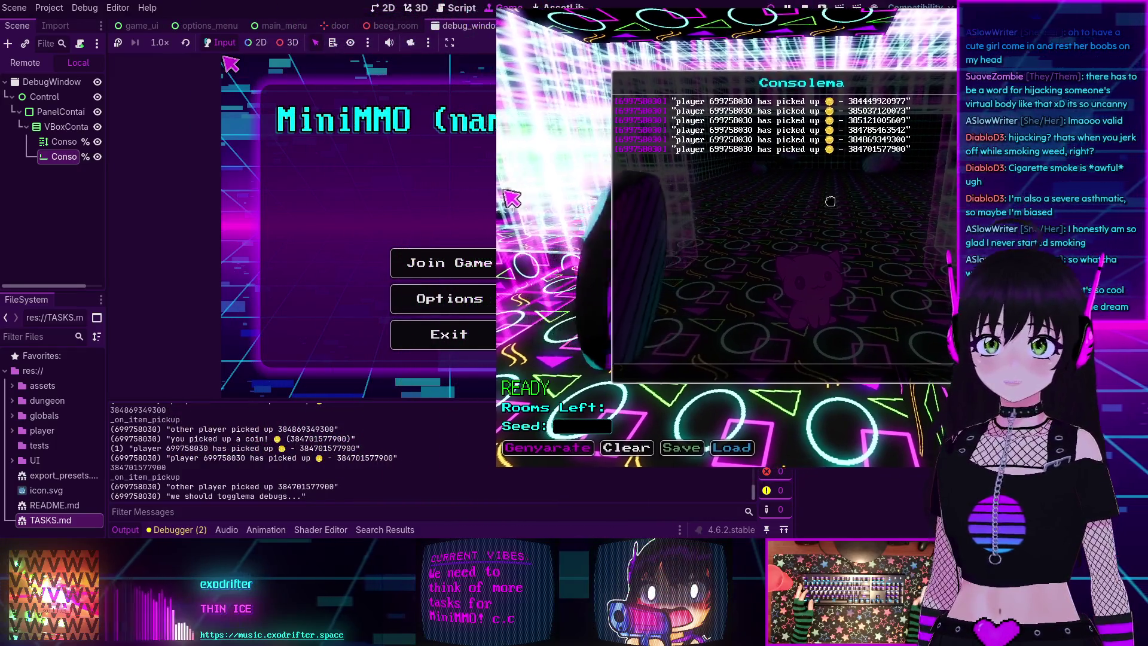
- Join the game as a second player and connect it to the server
{"action": "left_click", "coordinate": [407, 261]}
{"action": "left_click", "coordinate": [526, 347]}
{"action": "left_click", "coordinate": [448, 267]}
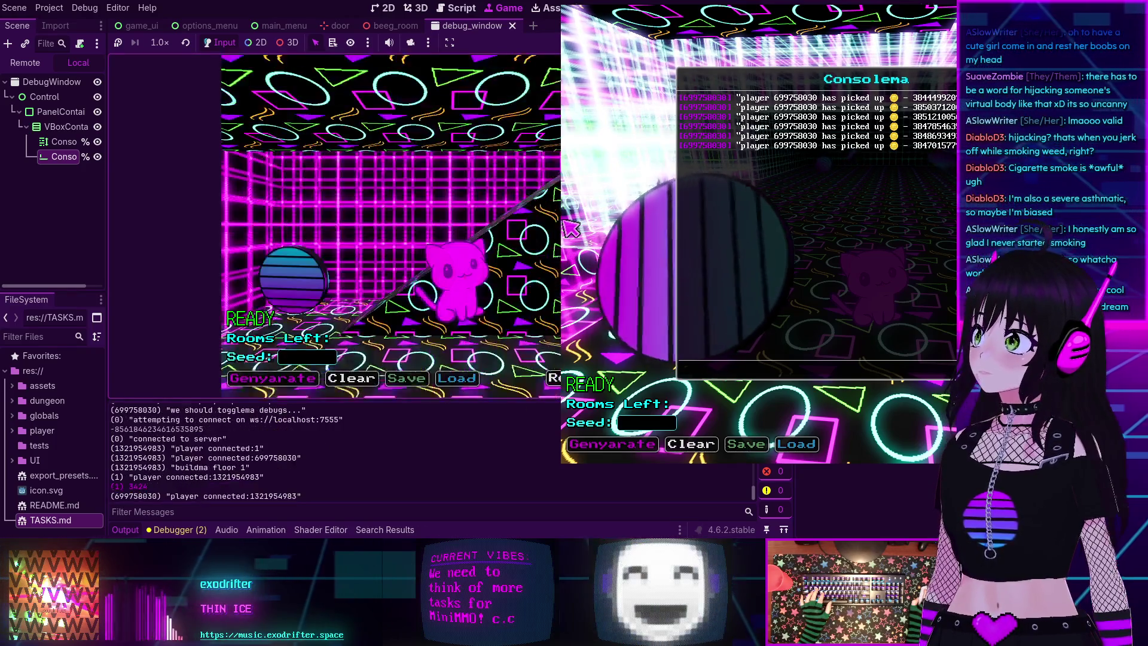
- Walk the cat around the pink room near the other cat, collecting coins
{"action": "key", "text": "w"}
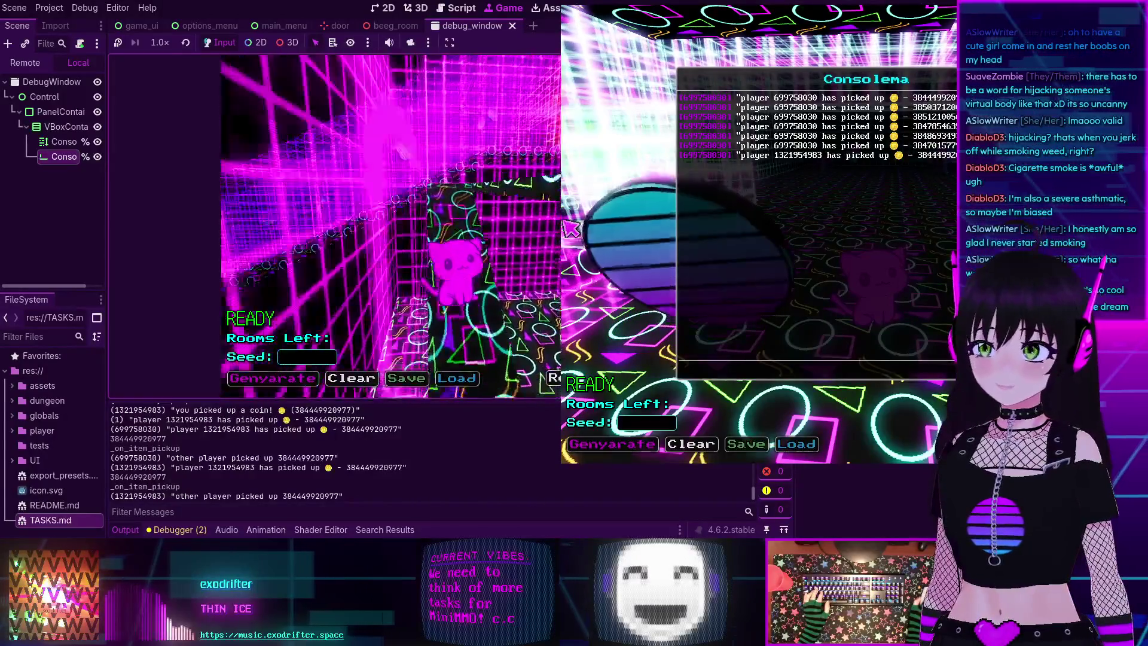
{"action": "key", "text": "s"}
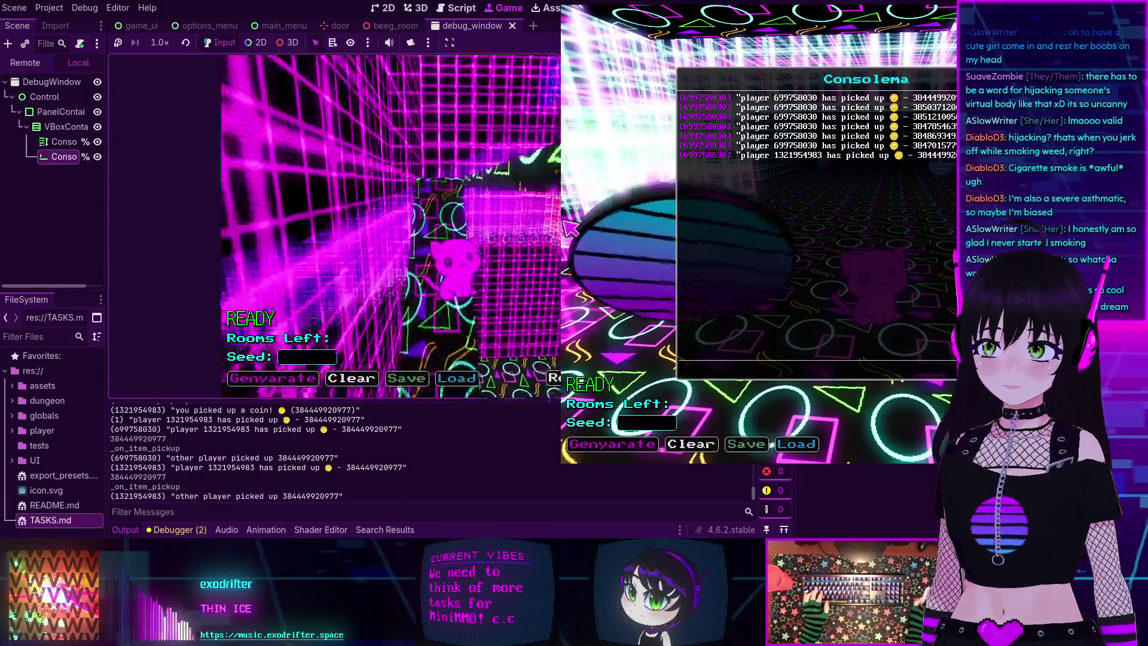
{"action": "key", "text": "w"}
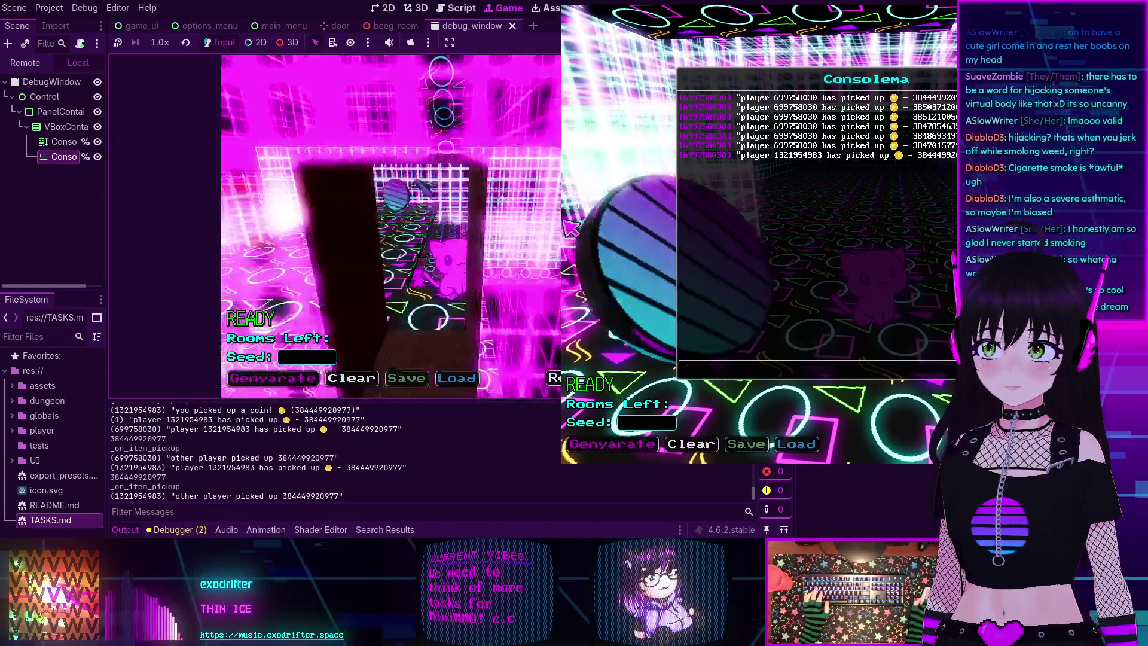
{"action": "key", "text": "s"}
{"action": "key", "text": "s"}
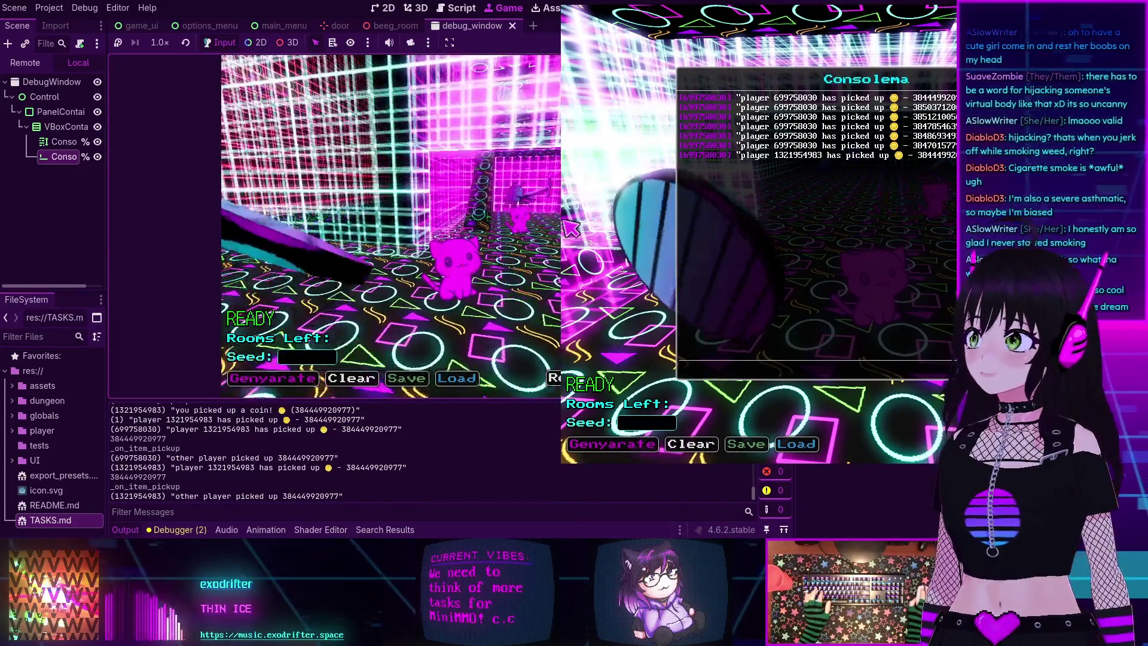
{"action": "key", "text": "s"}
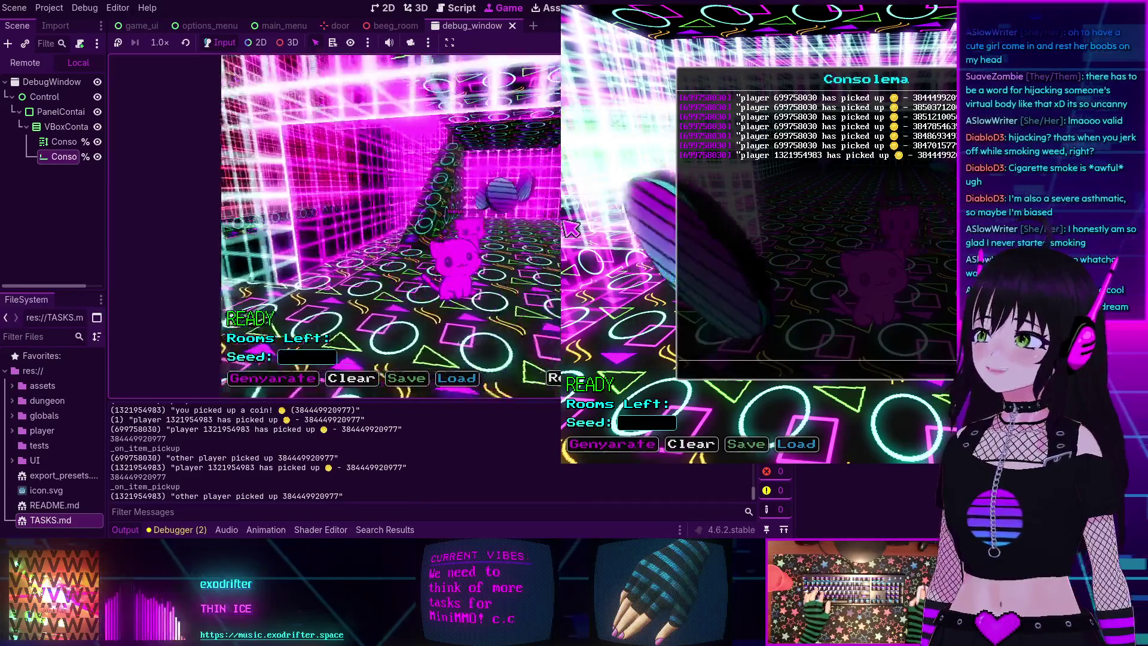
{"action": "key", "text": "s"}
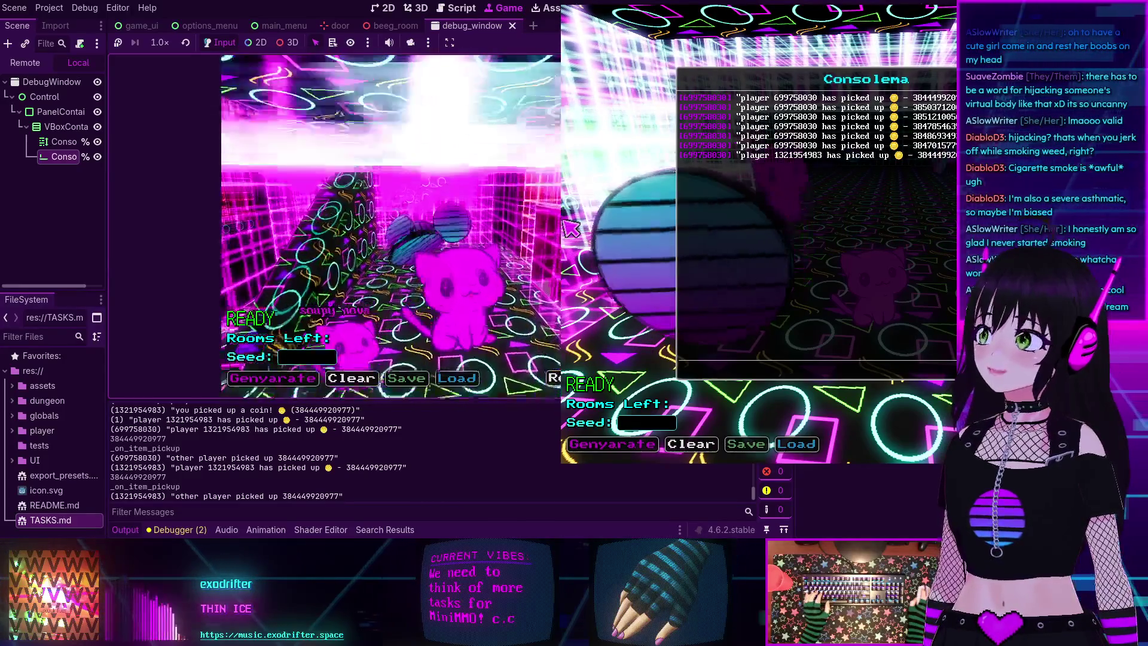
{"action": "key", "text": "s"}
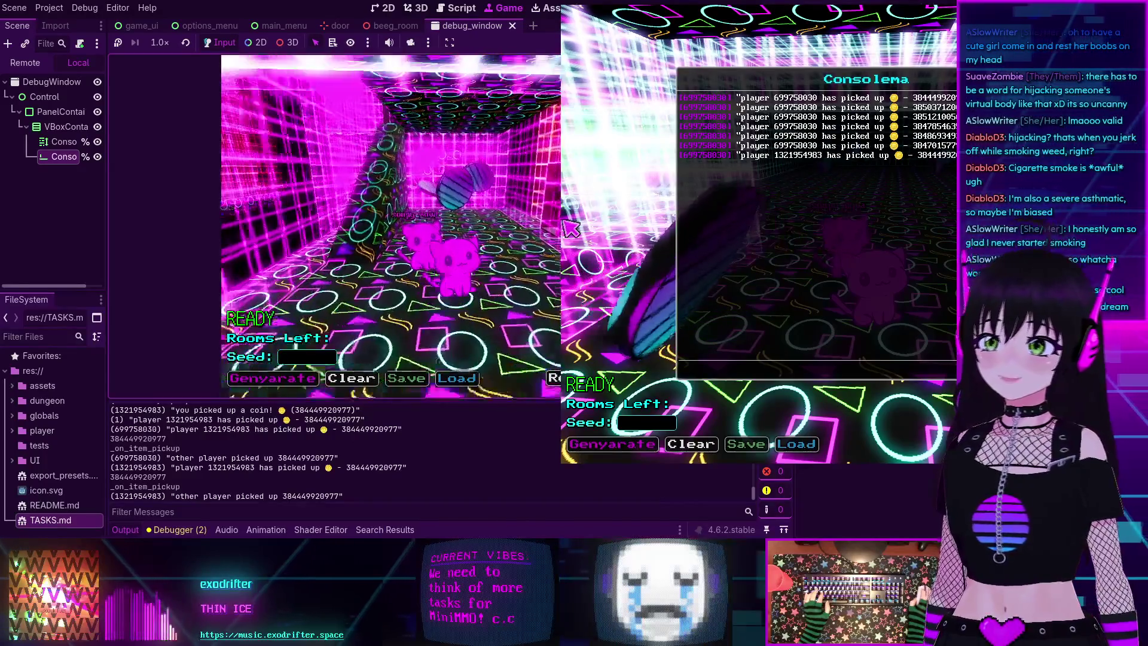
{"action": "key", "text": "w"}
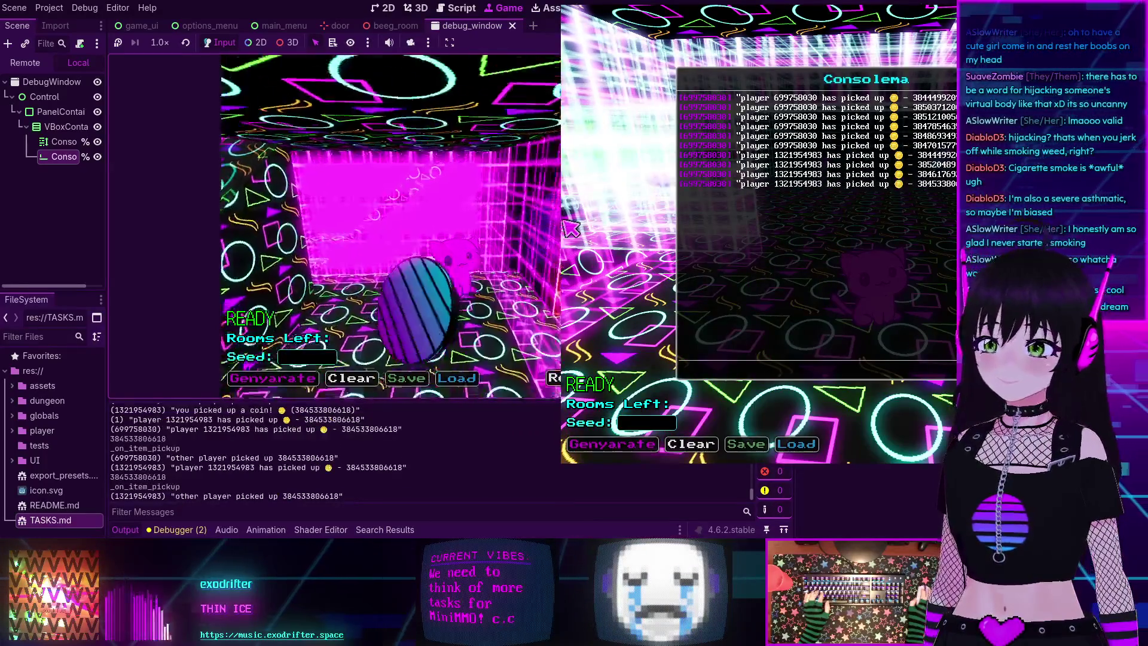
{"action": "key", "text": "s"}
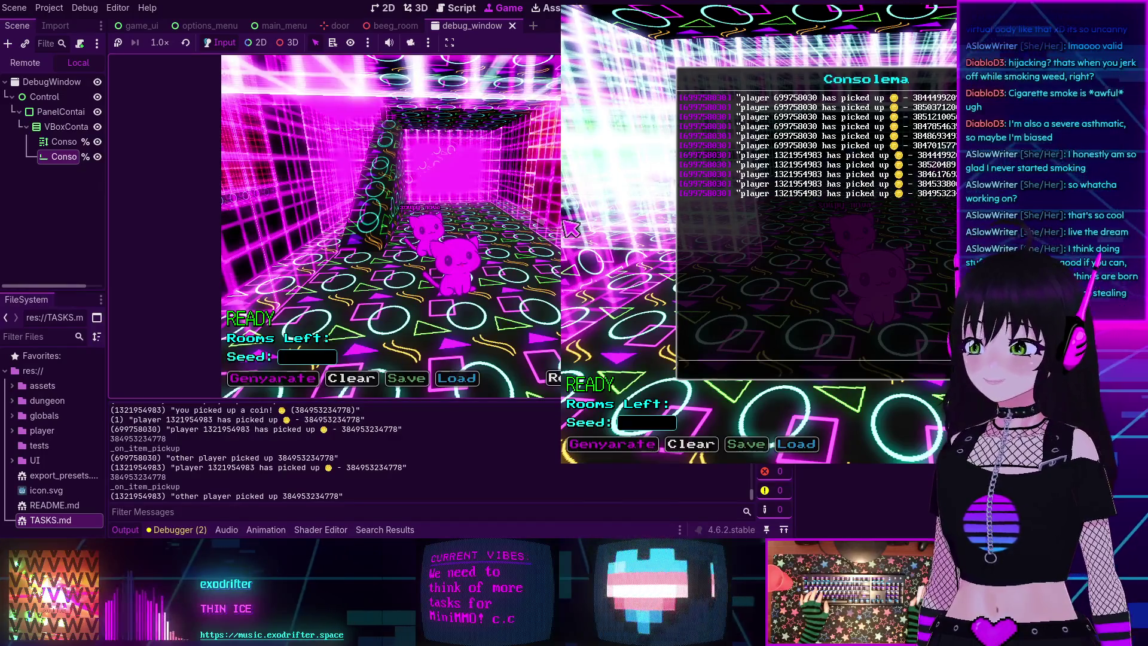
- Move the cat sideways around the pillar onto open floor and platforms, picking up coins
{"action": "key", "text": "d"}
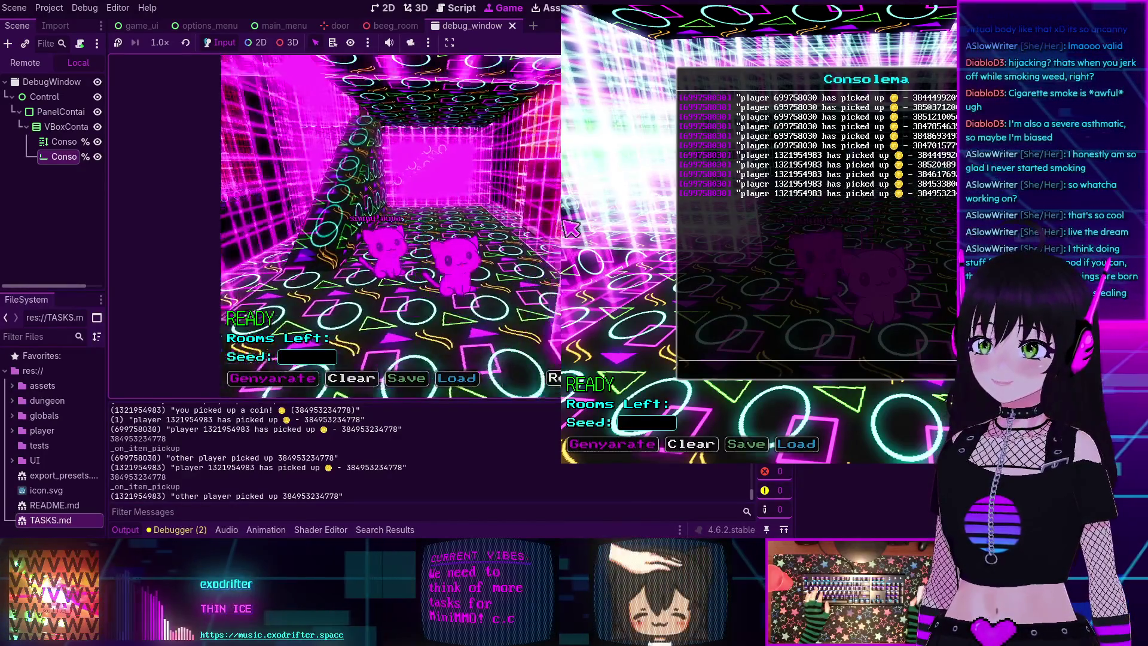
{"action": "key", "text": "d"}
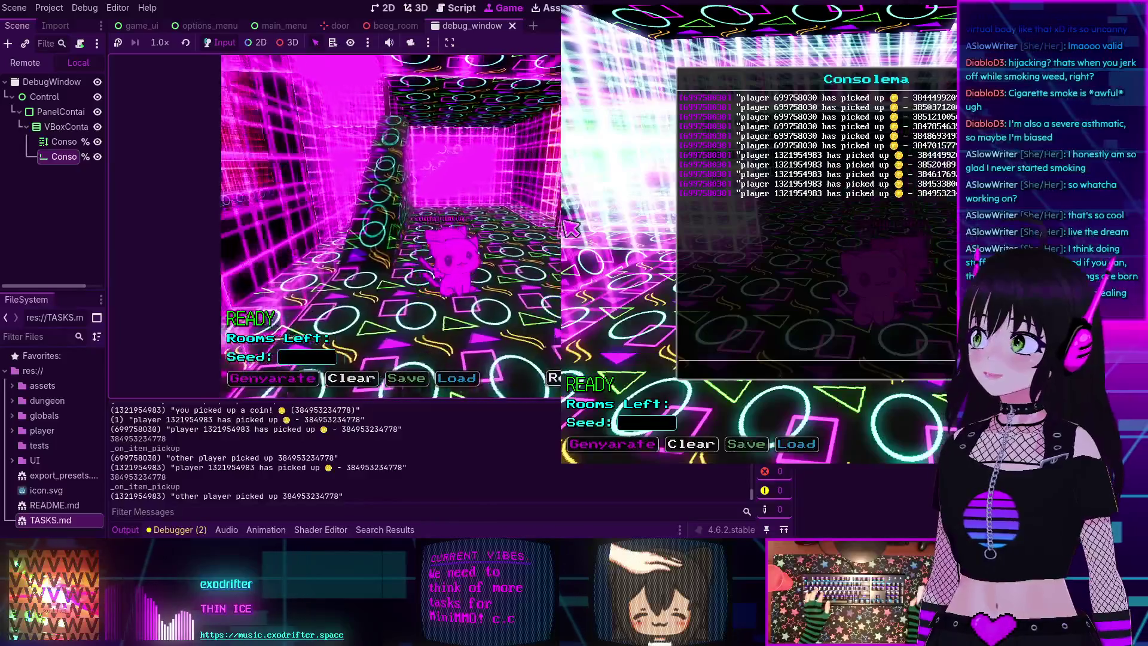
{"action": "key", "text": "d"}
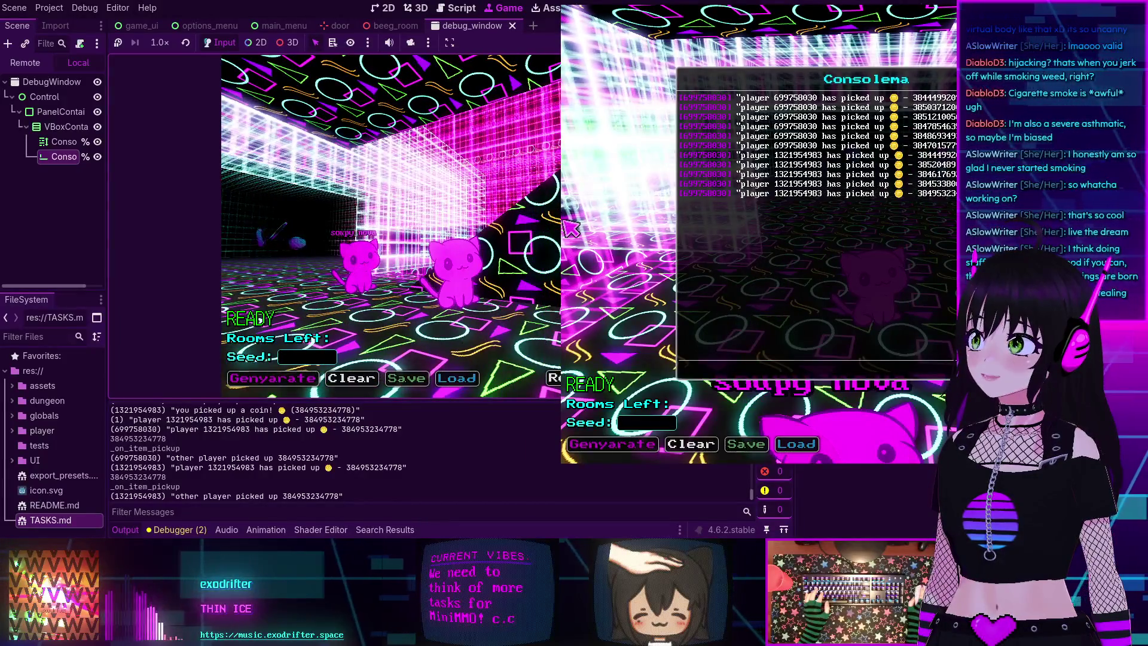
{"action": "key", "text": "d"}
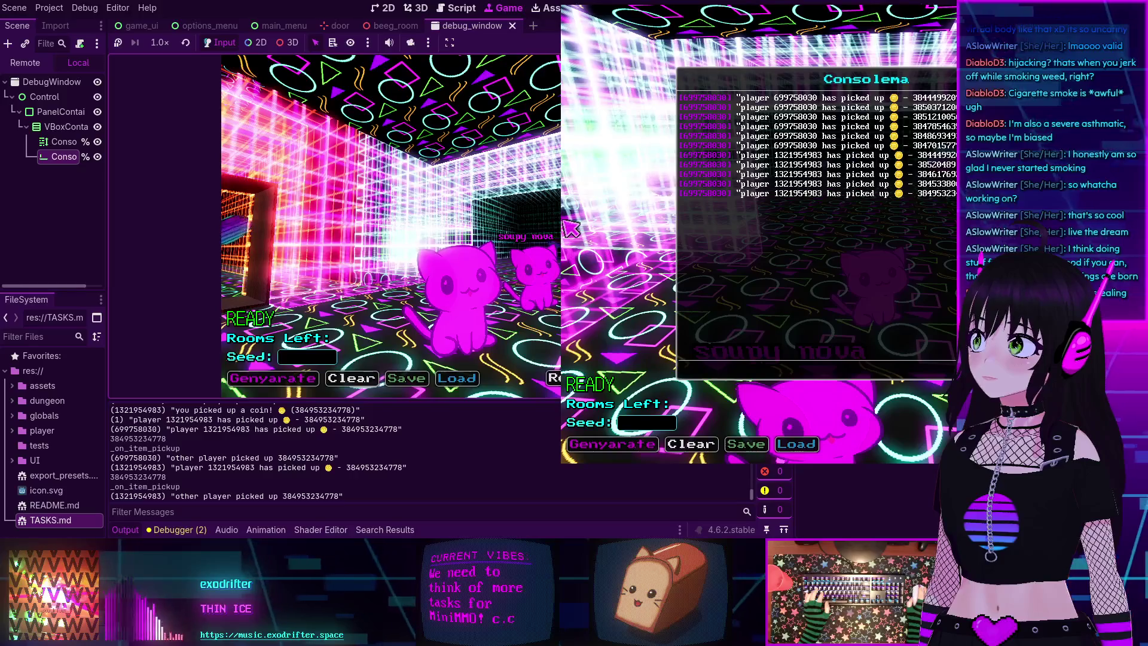
{"action": "key", "text": "d"}
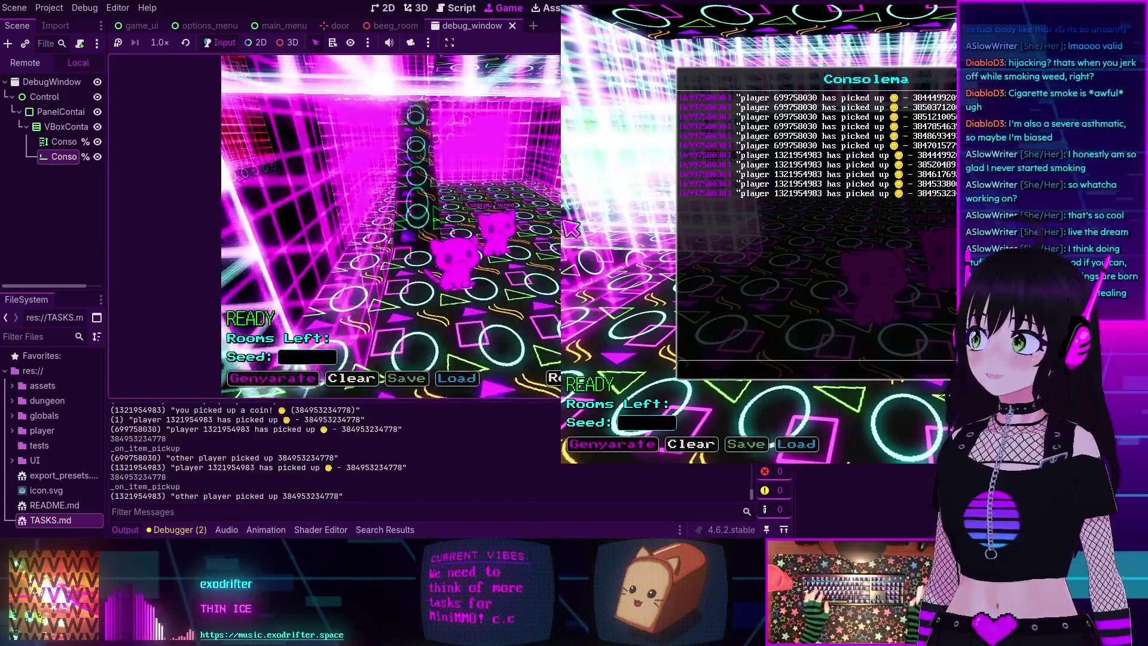
{"action": "key", "text": "d"}
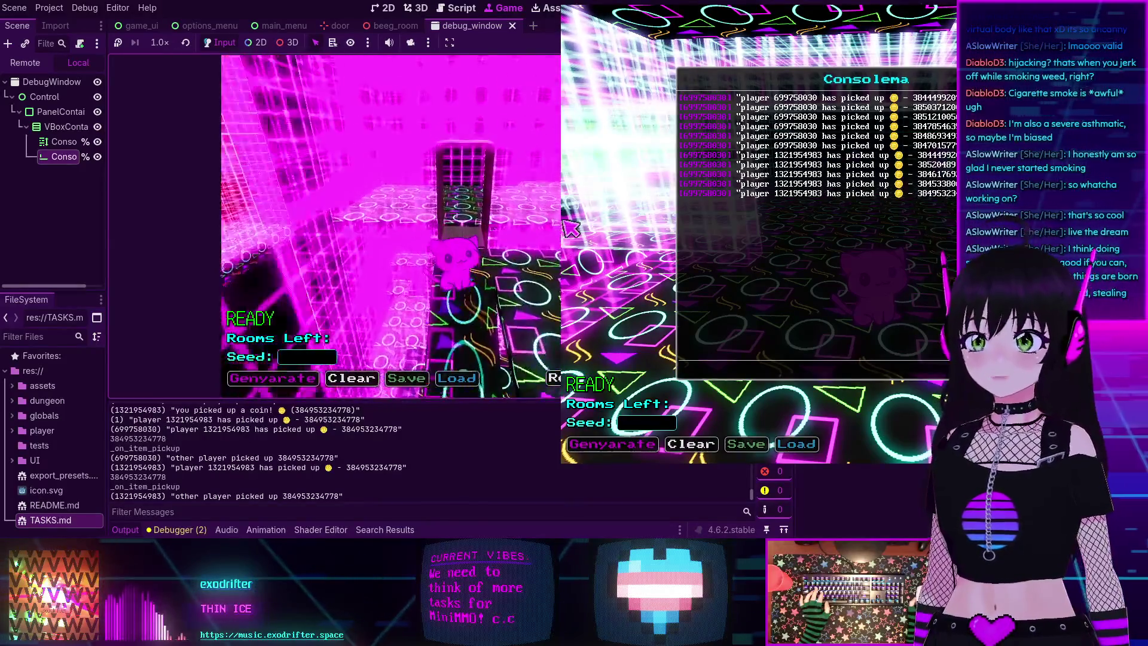
{"action": "key", "text": "d"}
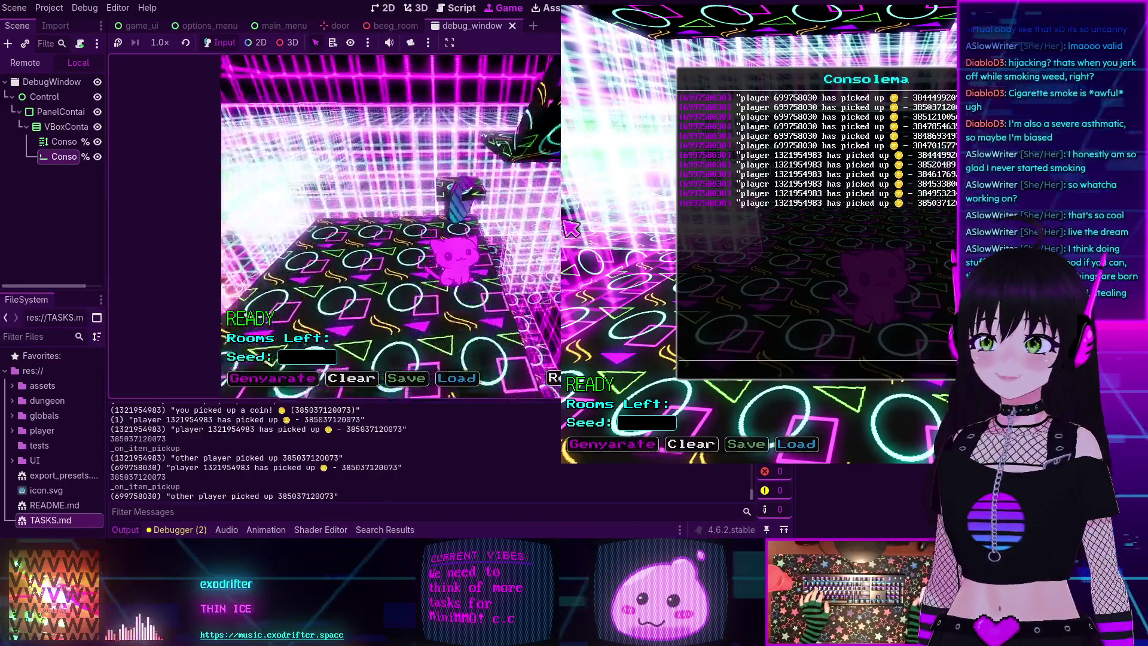
{"action": "key", "text": "d"}
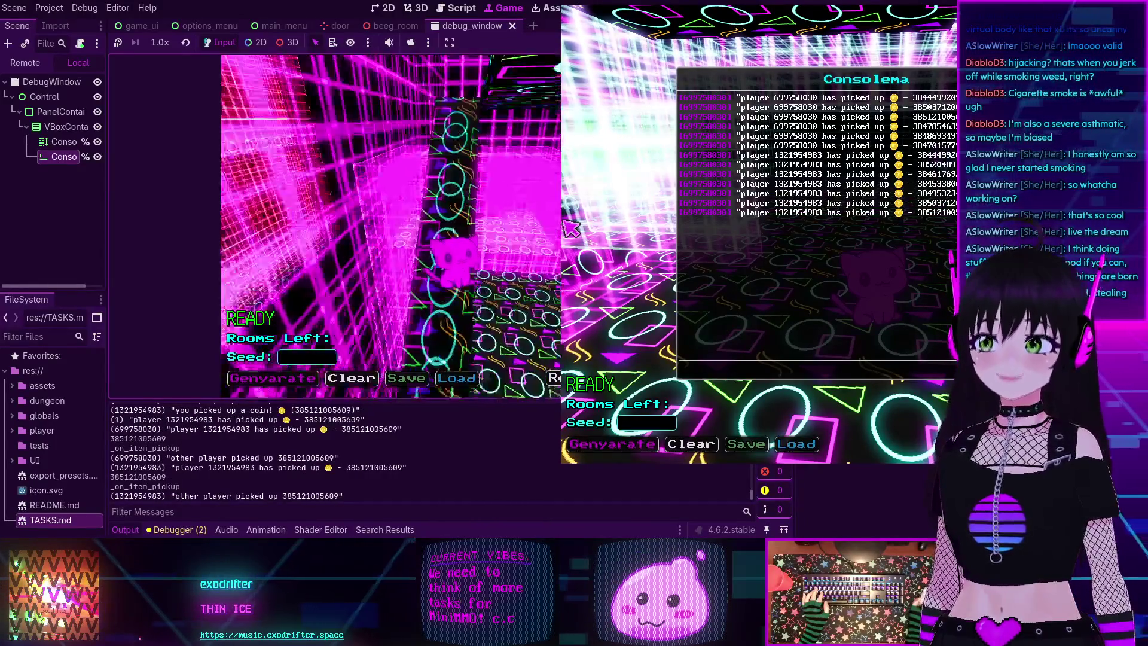
- Walk the cat through the dark doorway into the next room, then stop the game with F8
{"action": "key", "text": "s"}
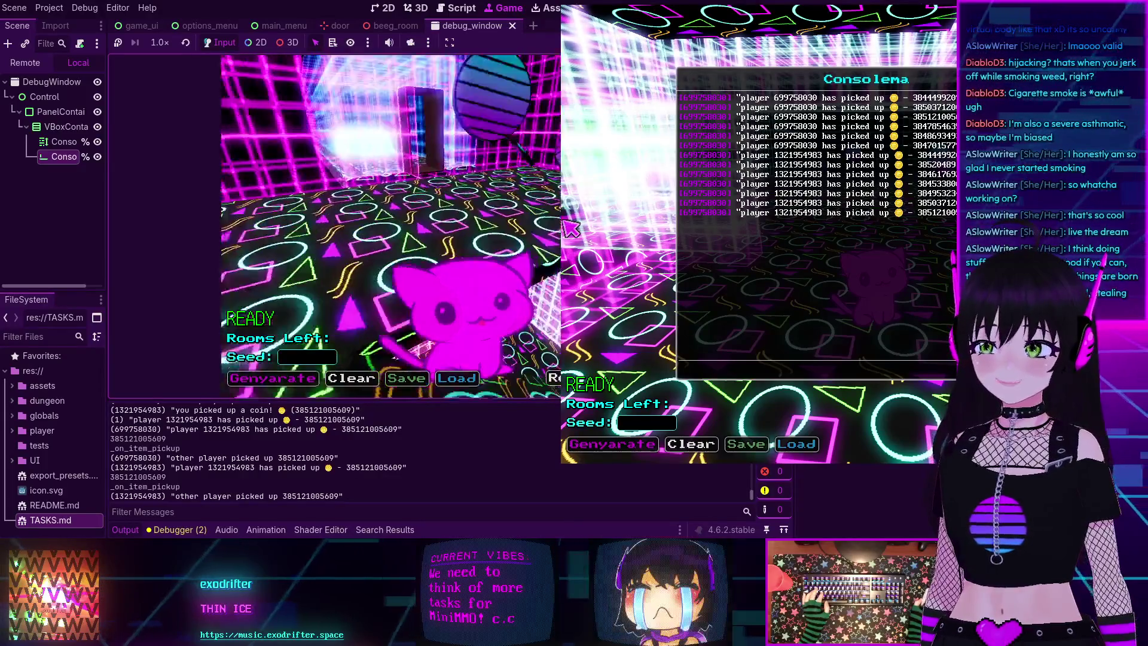
{"action": "key", "text": "a"}
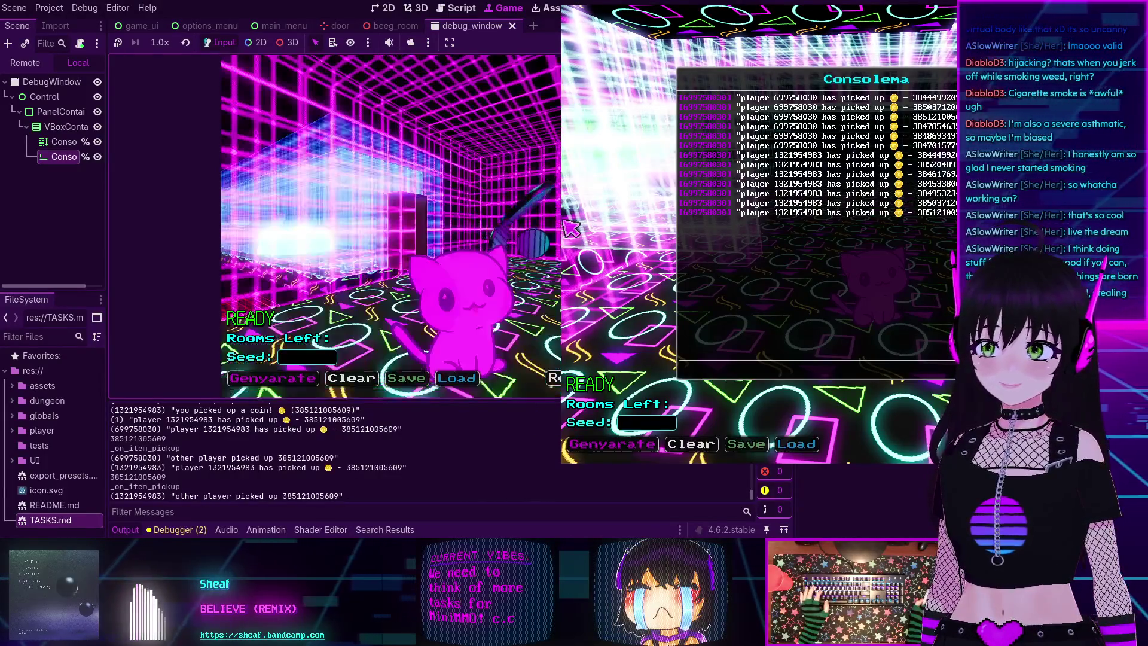
{"action": "key", "text": "w"}
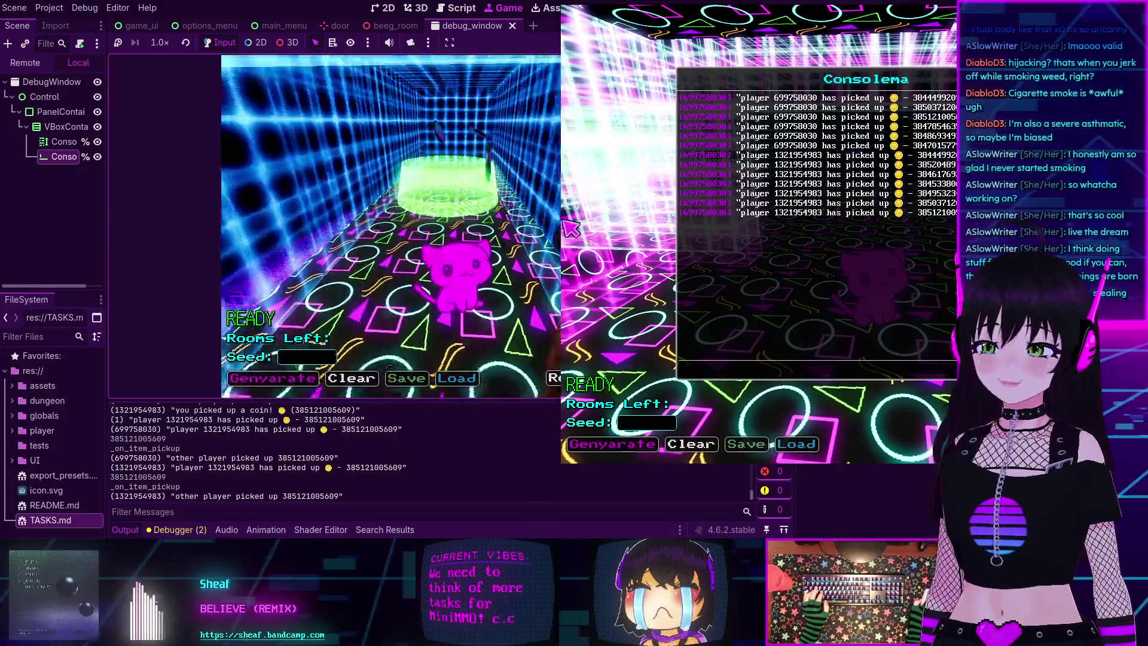
{"action": "key", "text": "w"}
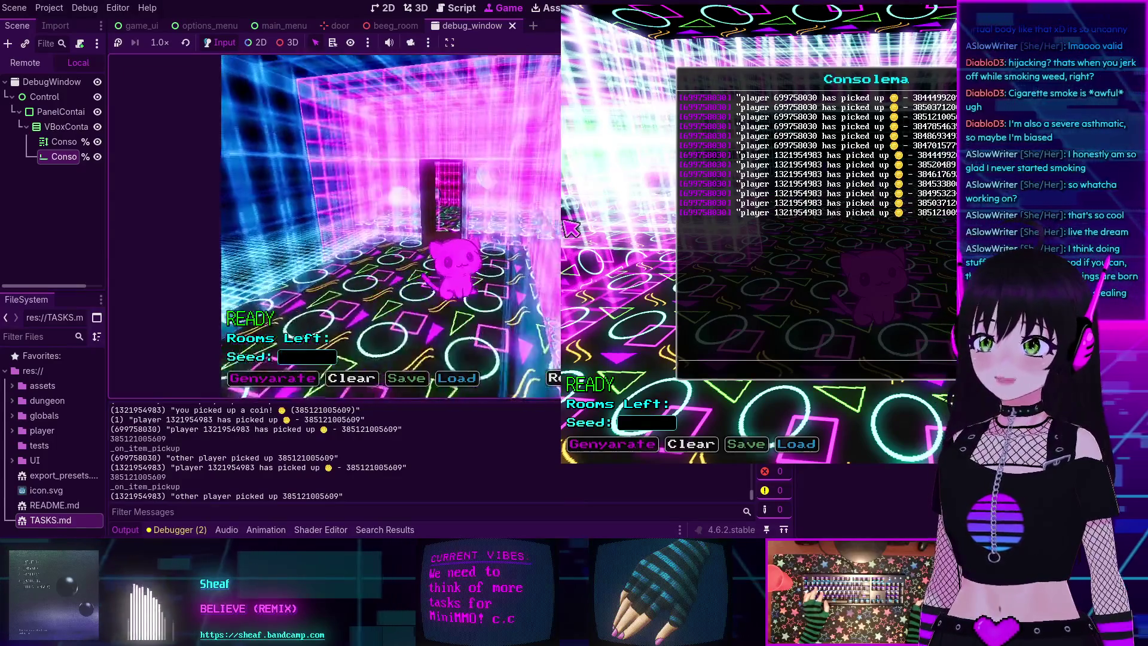
{"action": "key", "text": "w"}
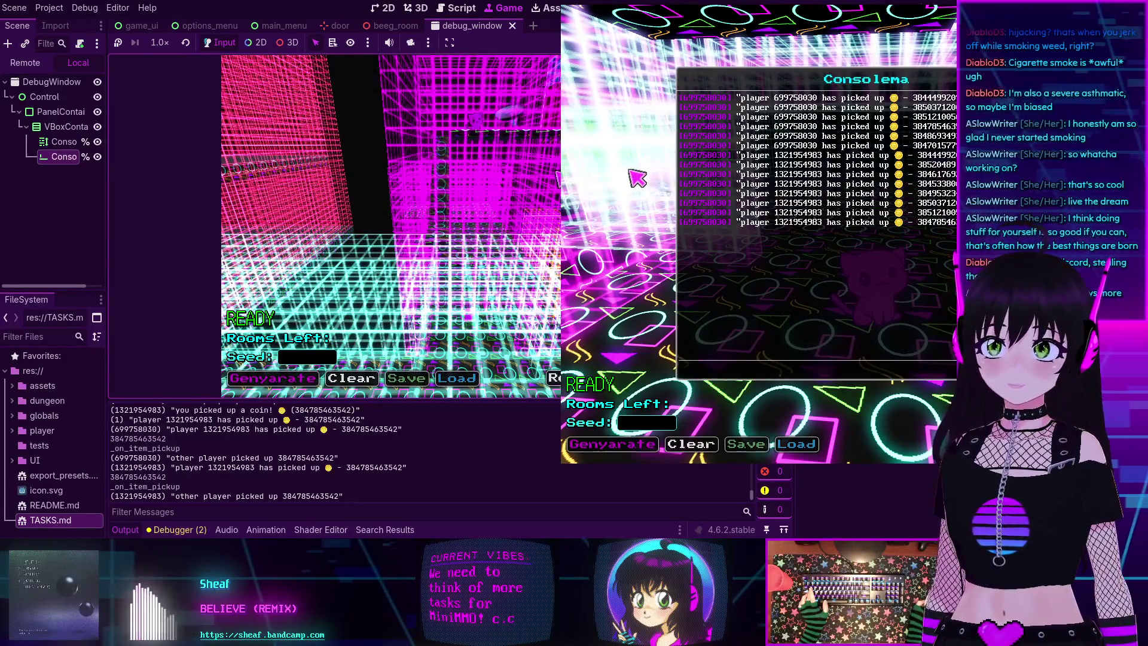
{"action": "key", "text": "F8"}
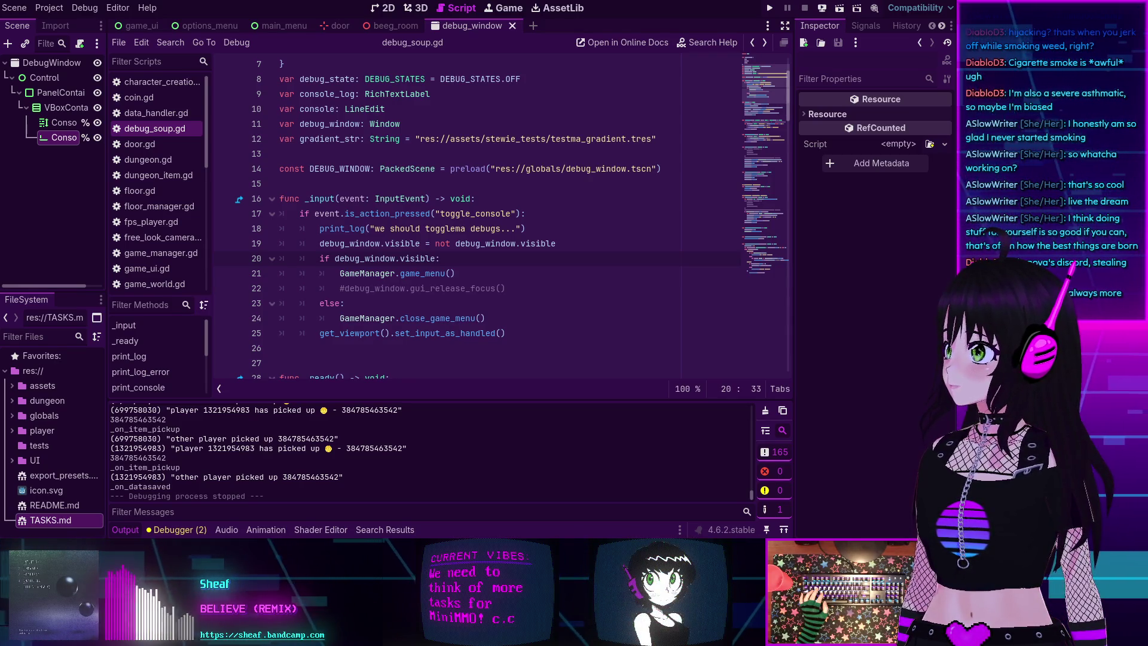
- Place the caret on blank line 26, then at the end of line 21 in debug_soup.gd
{"action": "left_click", "coordinate": [425, 348]}
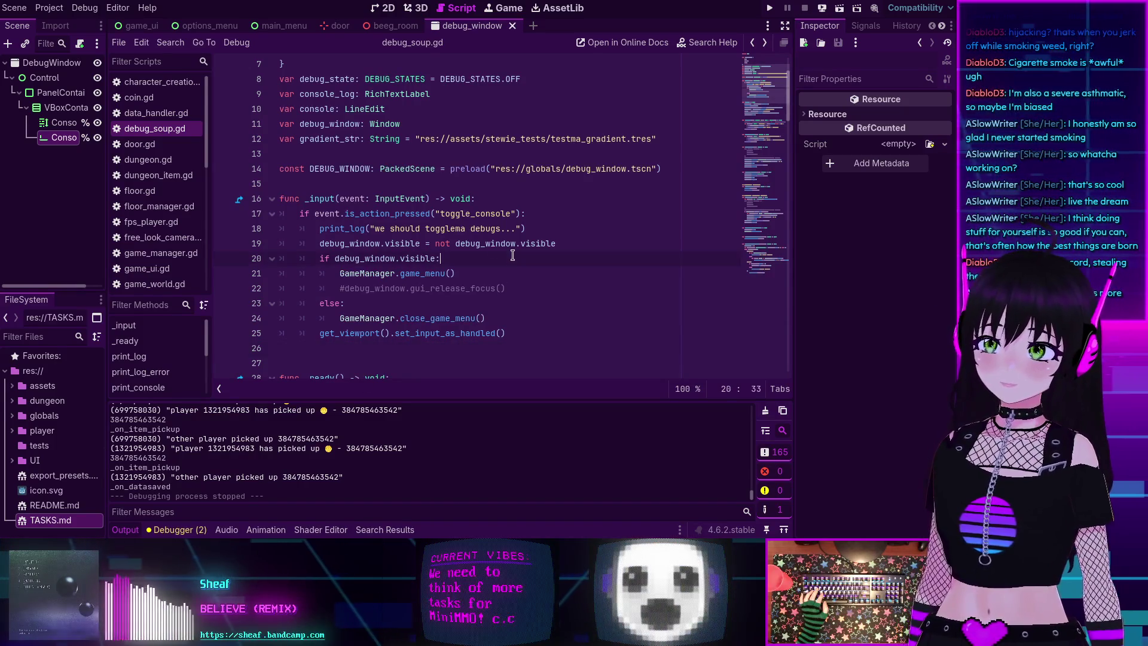
{"action": "scroll", "coordinate": [514, 256], "scroll_direction": "down", "scroll_amount": 2}
{"action": "left_click", "coordinate": [481, 189]}
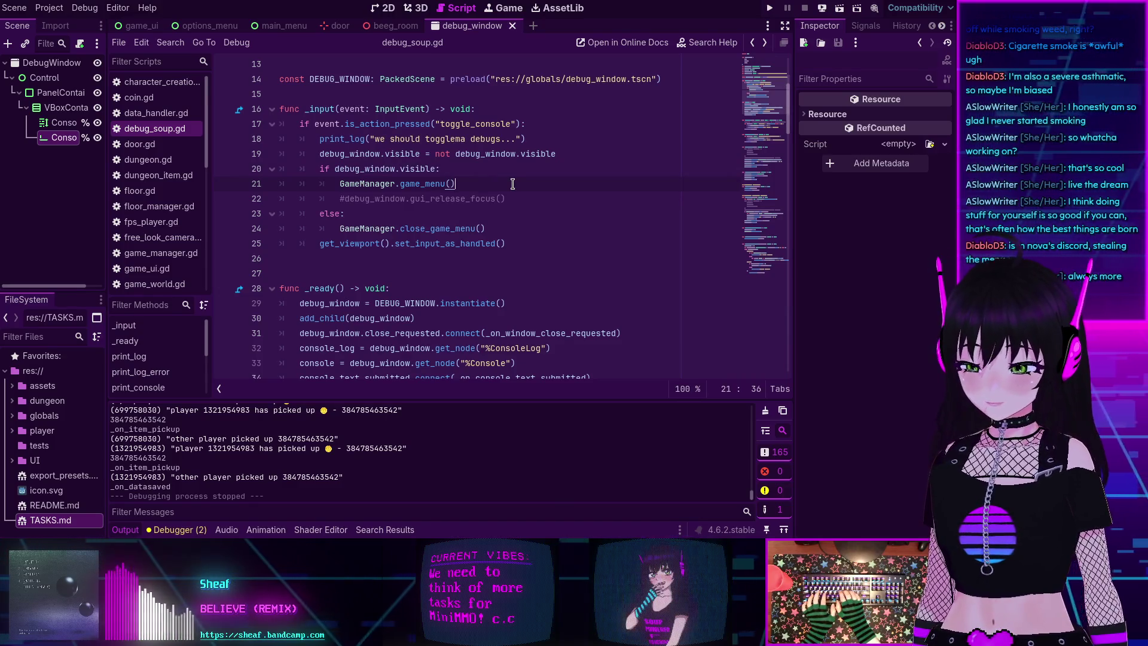
- Search all project files for 'handled'
{"action": "key", "text": "ctrl+shift+f"}
{"action": "type", "text": "ha"}
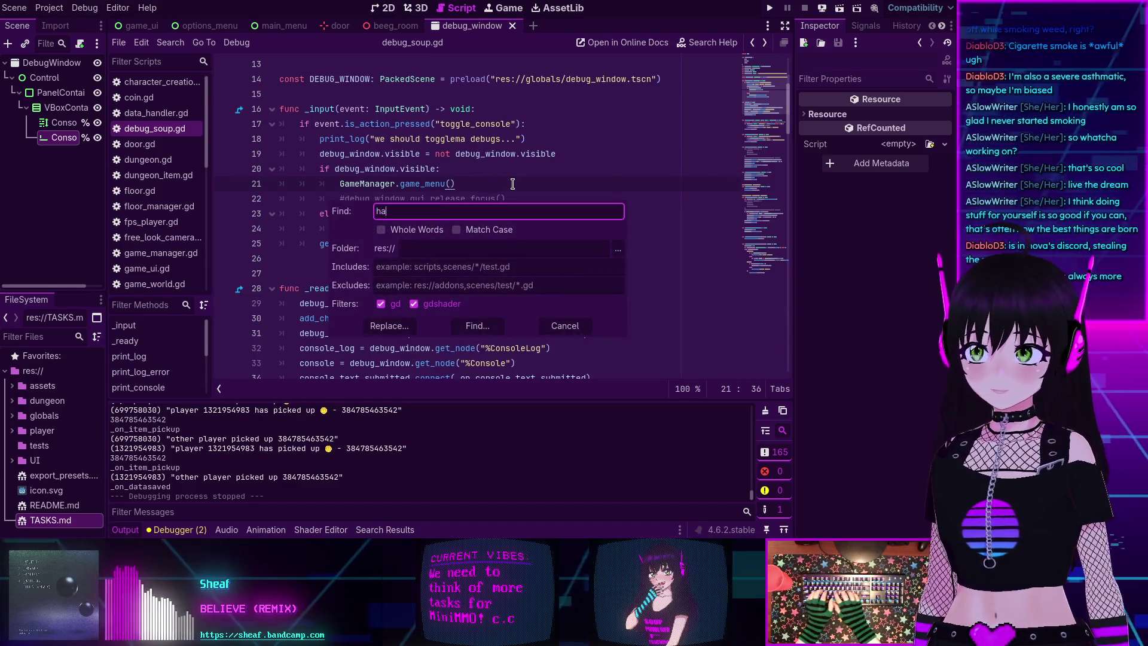
{"action": "type", "text": "ndled"}
{"action": "key", "text": "Return"}
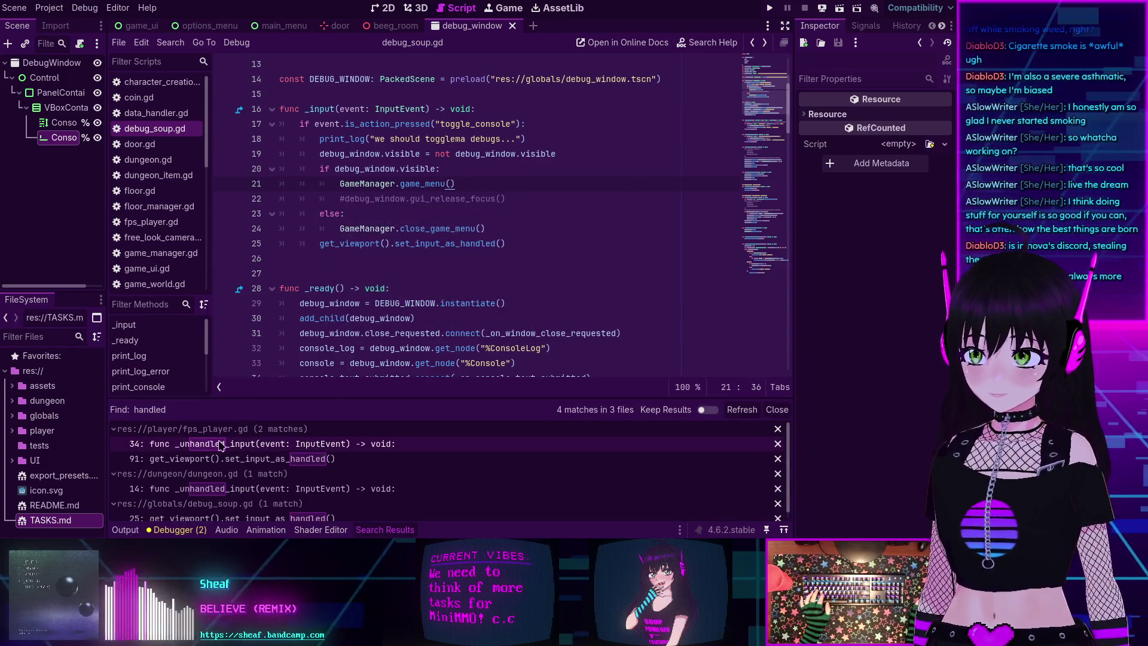
- Open the fps_player.gd line 91 match, then the debug_soup.gd line 25 get_viewport call
{"action": "scroll", "coordinate": [223, 469], "scroll_direction": "down", "scroll_amount": 1}
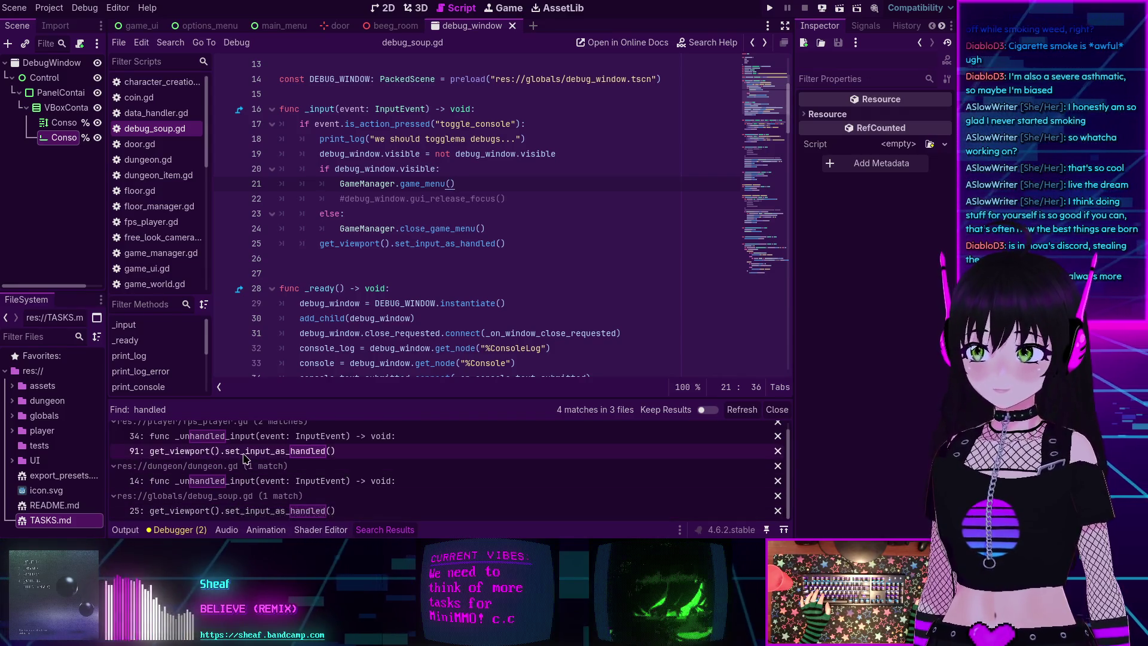
{"action": "left_click", "coordinate": [245, 456]}
{"action": "scroll", "coordinate": [434, 221], "scroll_direction": "up", "scroll_amount": 6}
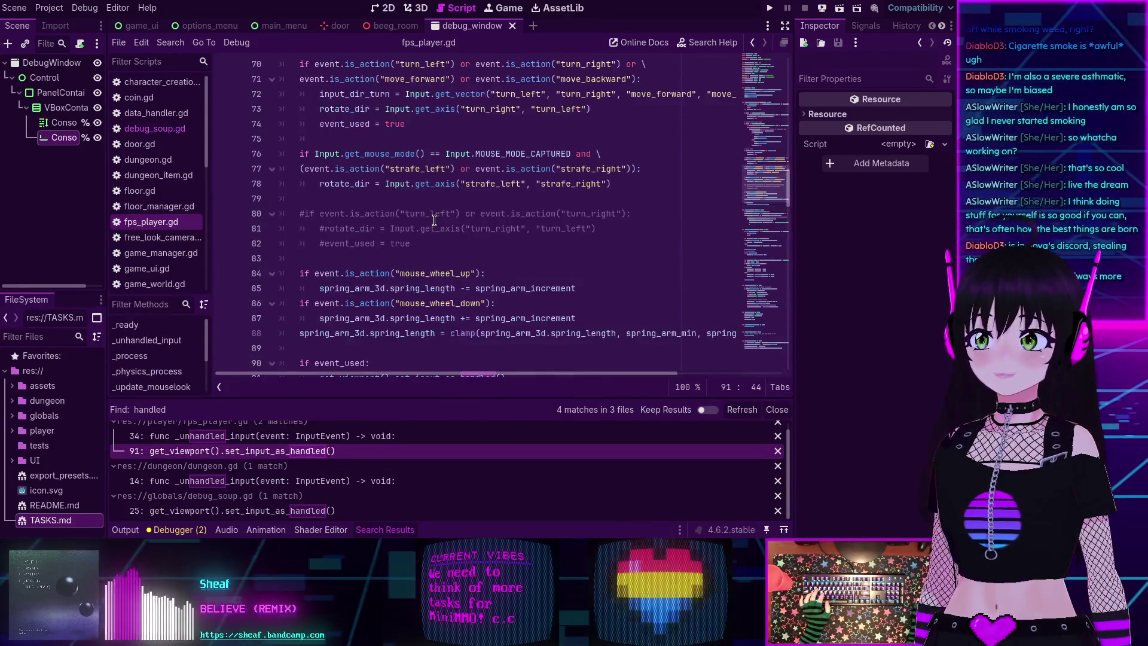
{"action": "scroll", "coordinate": [434, 220], "scroll_direction": "down", "scroll_amount": 3}
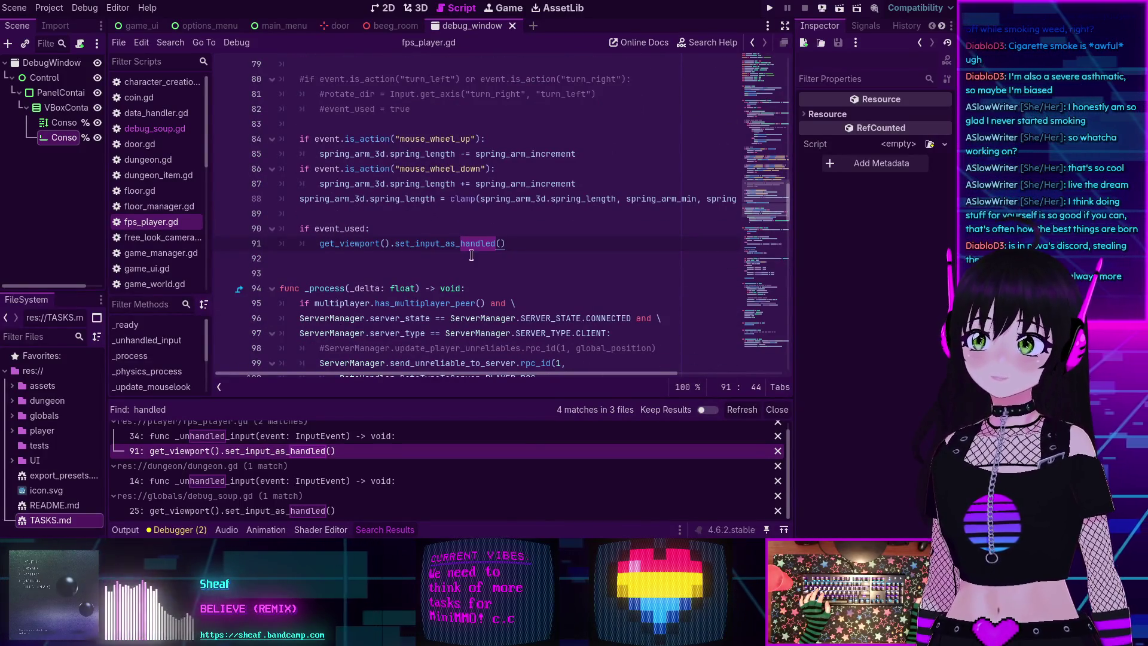
{"action": "left_click", "coordinate": [259, 511]}
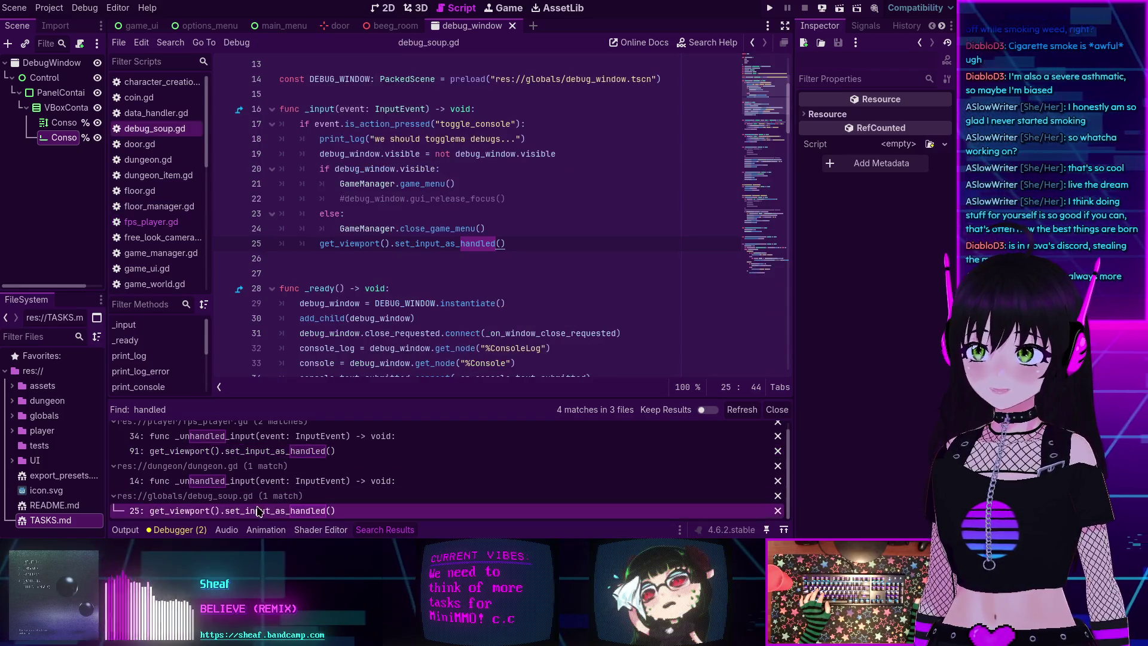
{"action": "scroll", "coordinate": [391, 237], "scroll_direction": "up", "scroll_amount": 1}
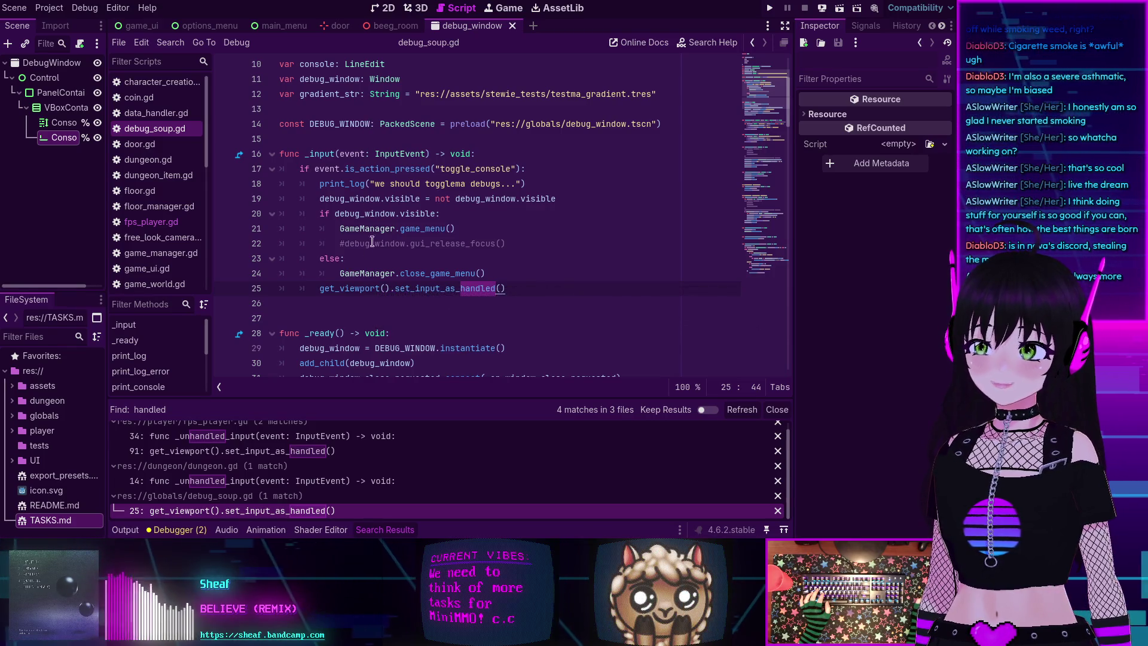
{"action": "left_click", "coordinate": [318, 288]}
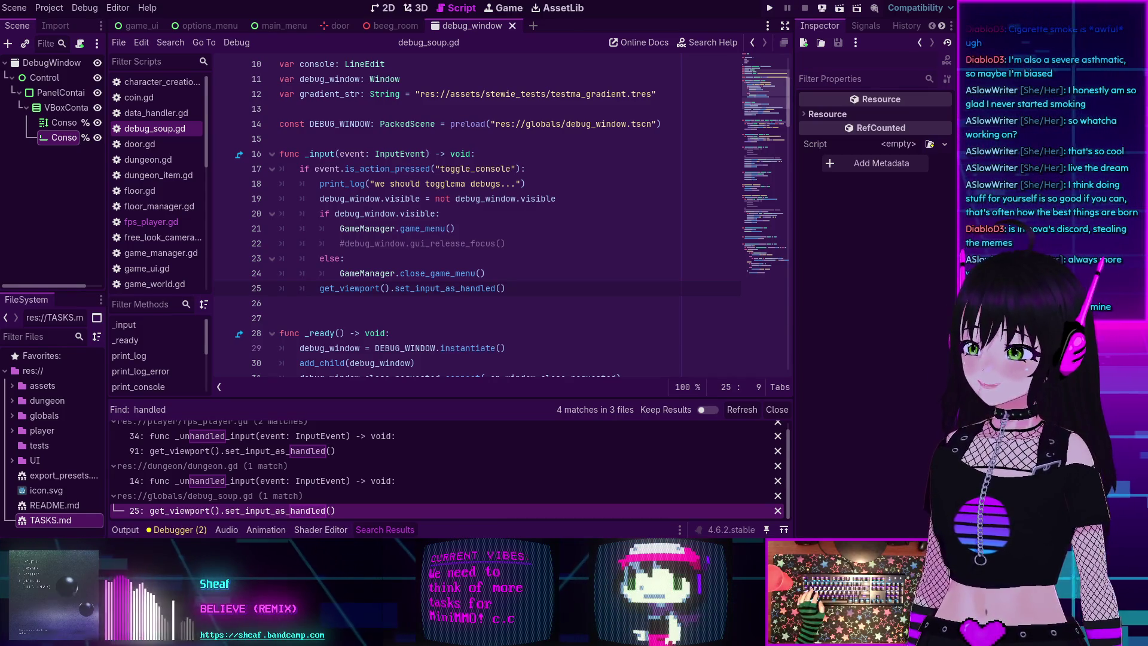
- Drag Firefox into view, zoom the Recent broadcasts screenshot to 230%, and open a new tab
{"action": "mouse_move", "coordinate": [473, 339]}
{"action": "left_mouse_down"}
{"action": "mouse_move", "coordinate": [350, 186]}
{"action": "mouse_move", "coordinate": [376, 182]}
{"action": "mouse_move", "coordinate": [379, 143]}
{"action": "mouse_move", "coordinate": [375, 172]}
{"action": "left_mouse_up"}
{"action": "scroll", "coordinate": [516, 313], "scroll_direction": "up", "scroll_amount": 6, "text": "ctrl"}
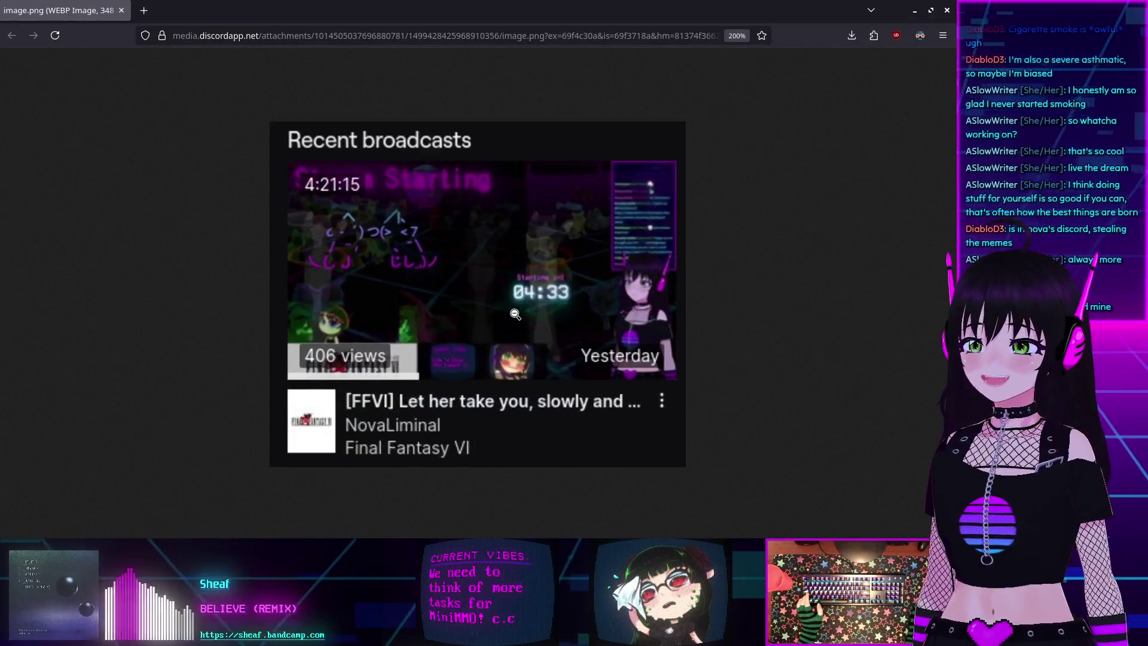
{"action": "scroll", "coordinate": [515, 314], "scroll_direction": "up", "scroll_amount": 2, "text": "ctrl"}
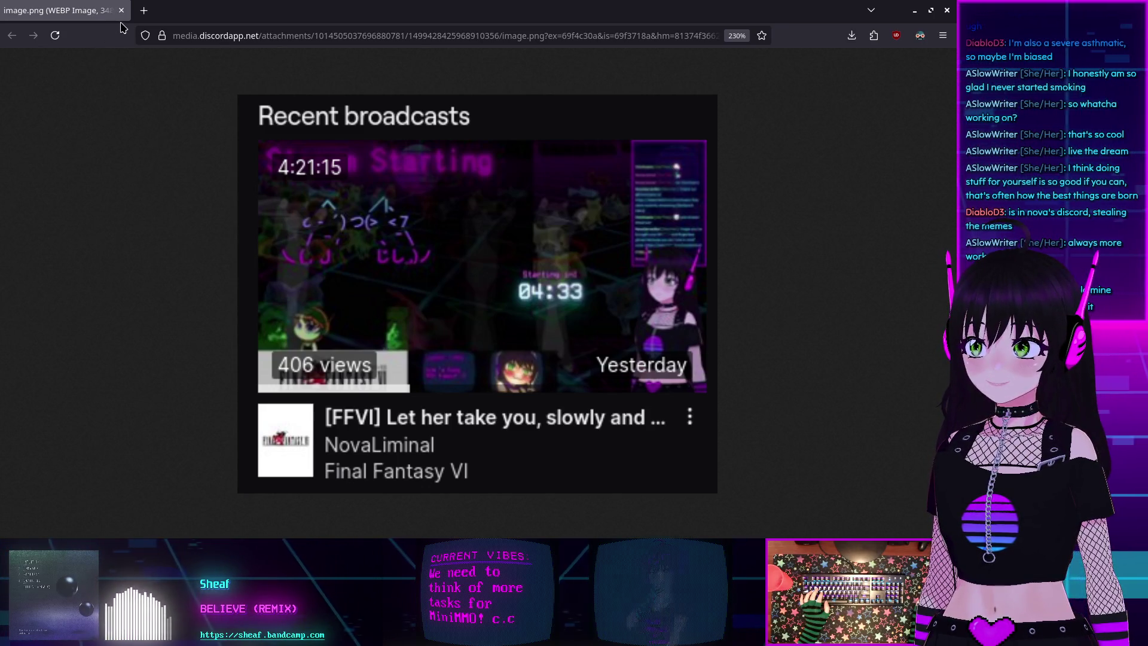
{"action": "key", "text": "ctrl+t"}
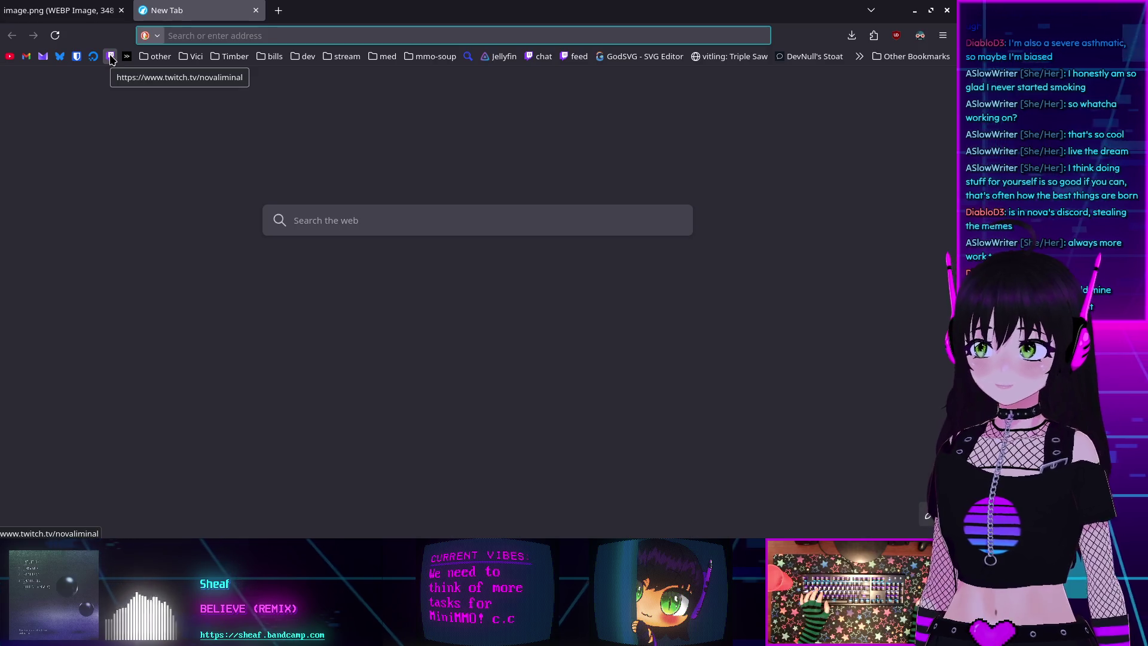
- Open the Twitch Stream Manager bookmark, view Content > Video Producer past broadcasts, then close the tab
{"action": "left_click", "coordinate": [432, 57]}
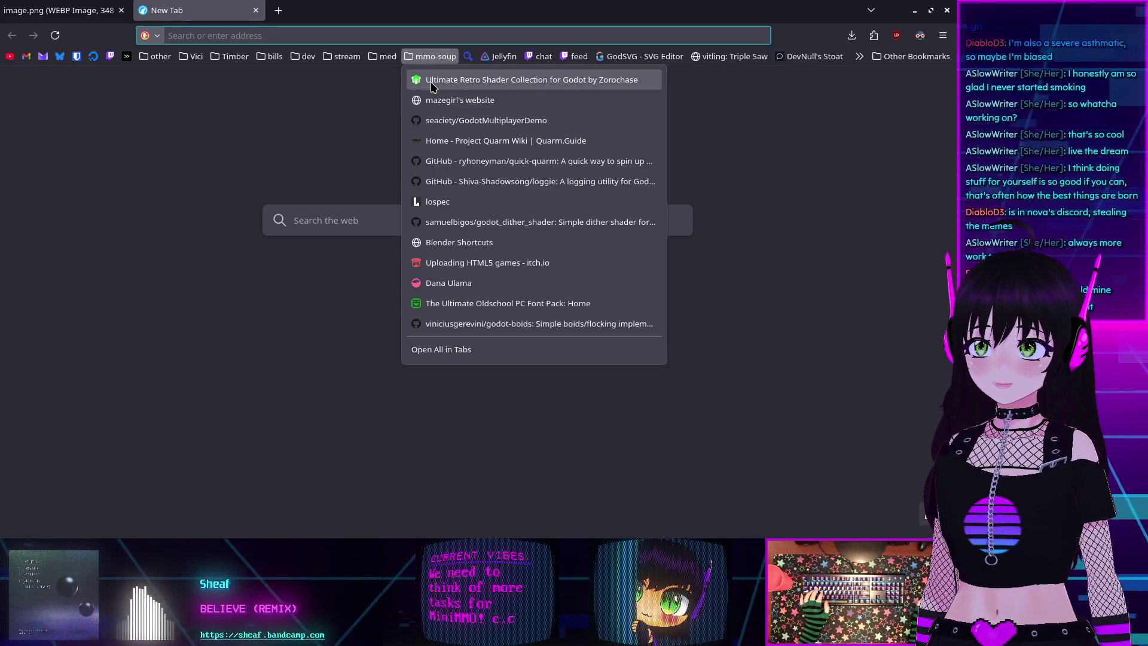
{"action": "mouse_move", "coordinate": [341, 56]}
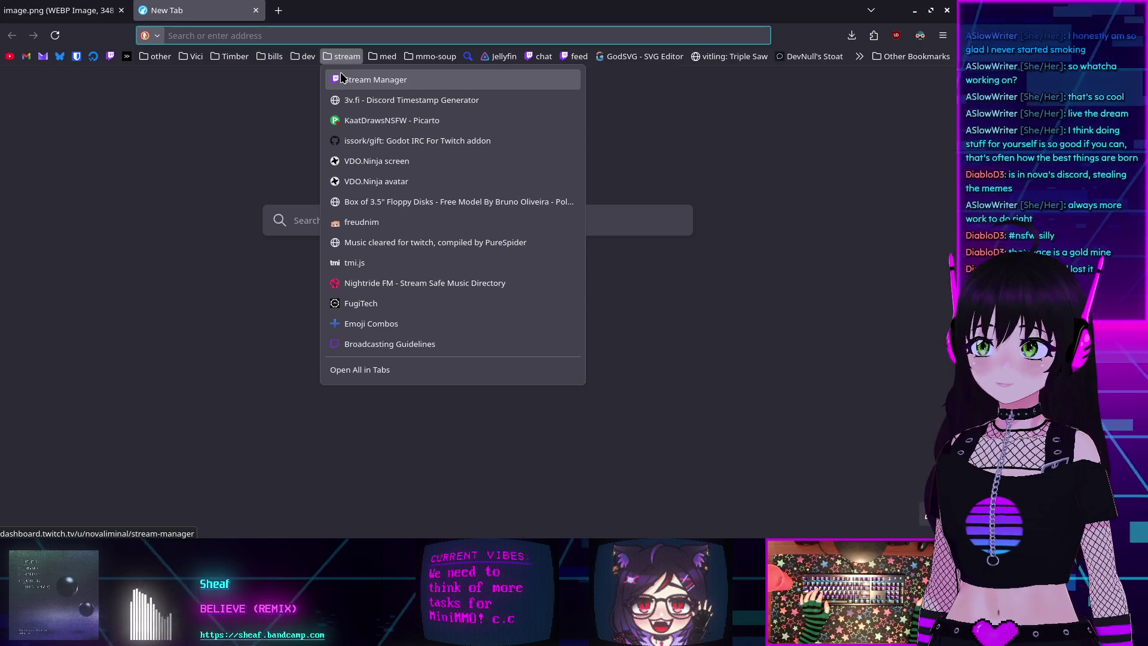
{"action": "left_click", "coordinate": [342, 77]}
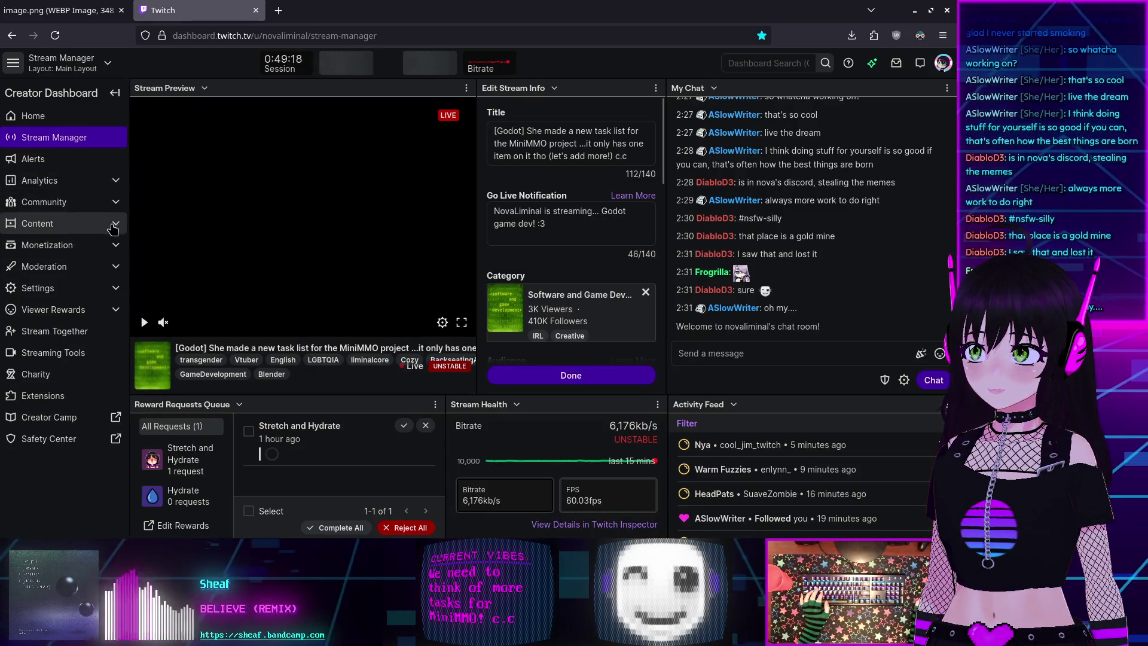
{"action": "left_click", "coordinate": [112, 225]}
{"action": "left_click", "coordinate": [63, 245]}
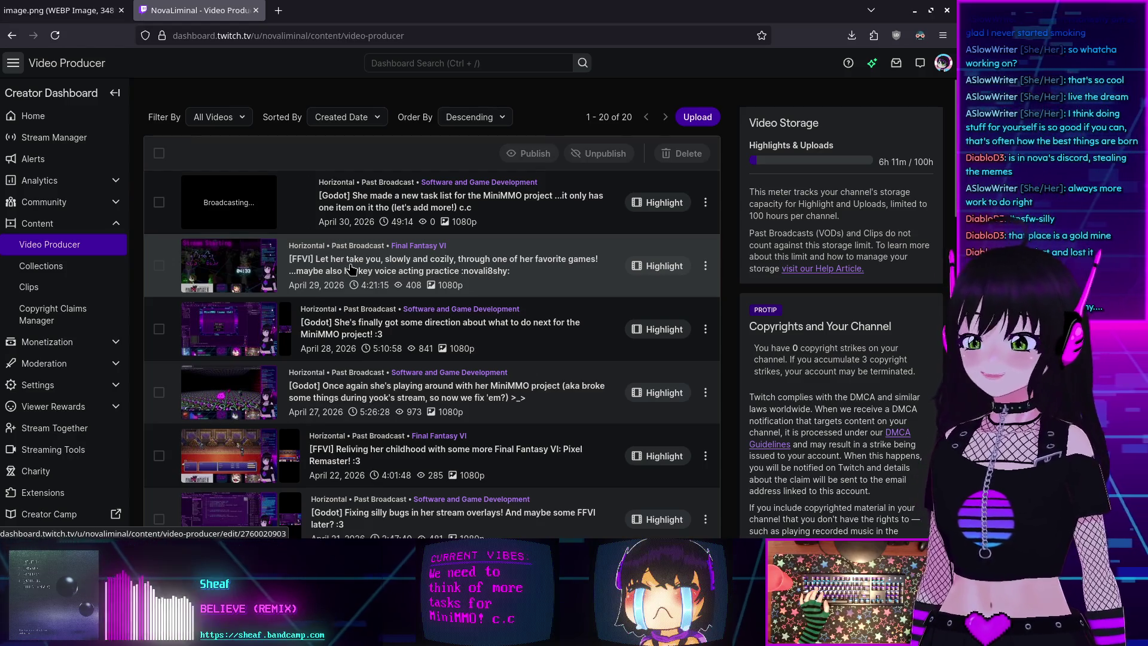
{"action": "left_click", "coordinate": [256, 11]}
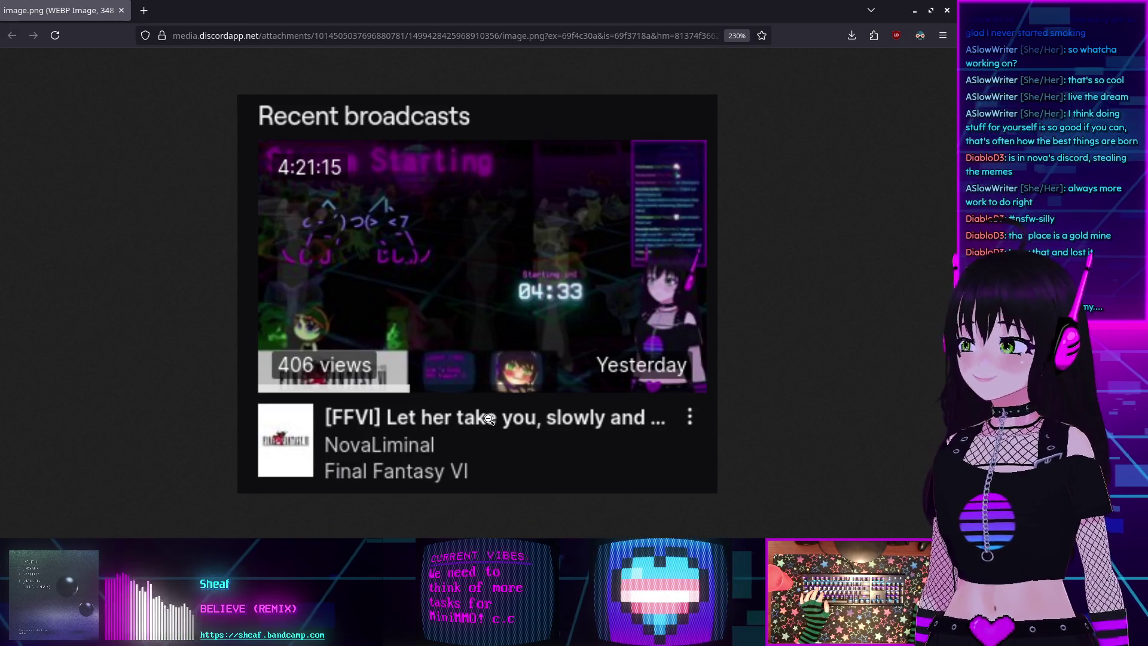
- Reset the screenshot zoom with Ctrl+0 and close Firefox's last tab
{"action": "key", "text": "ctrl+0"}
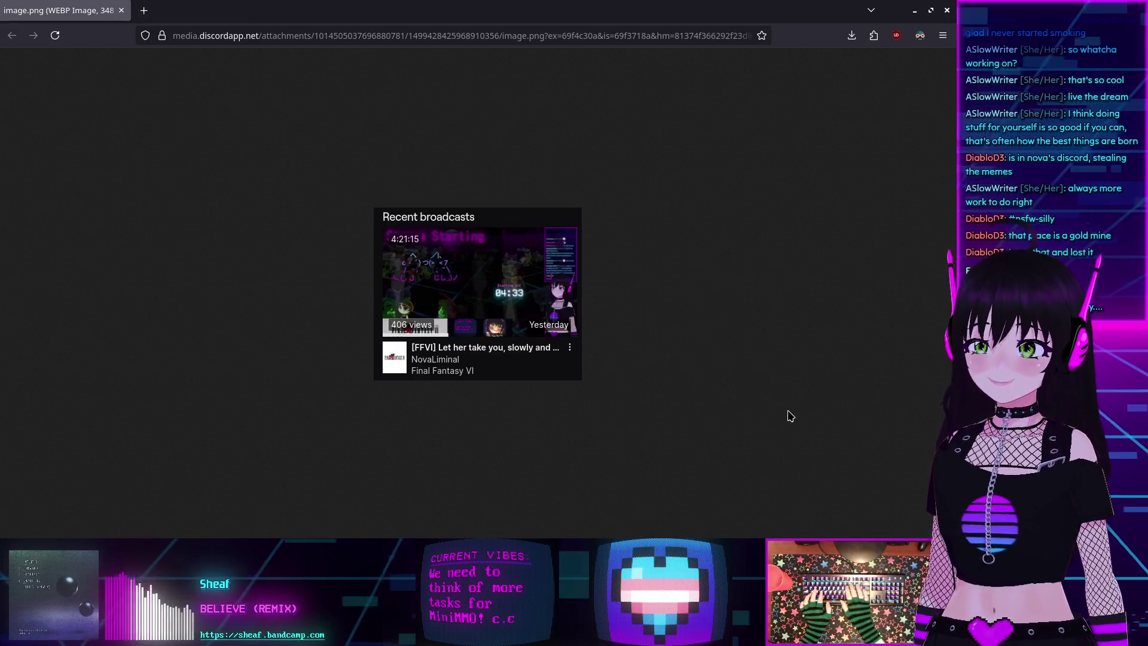
{"action": "left_click", "coordinate": [122, 11]}
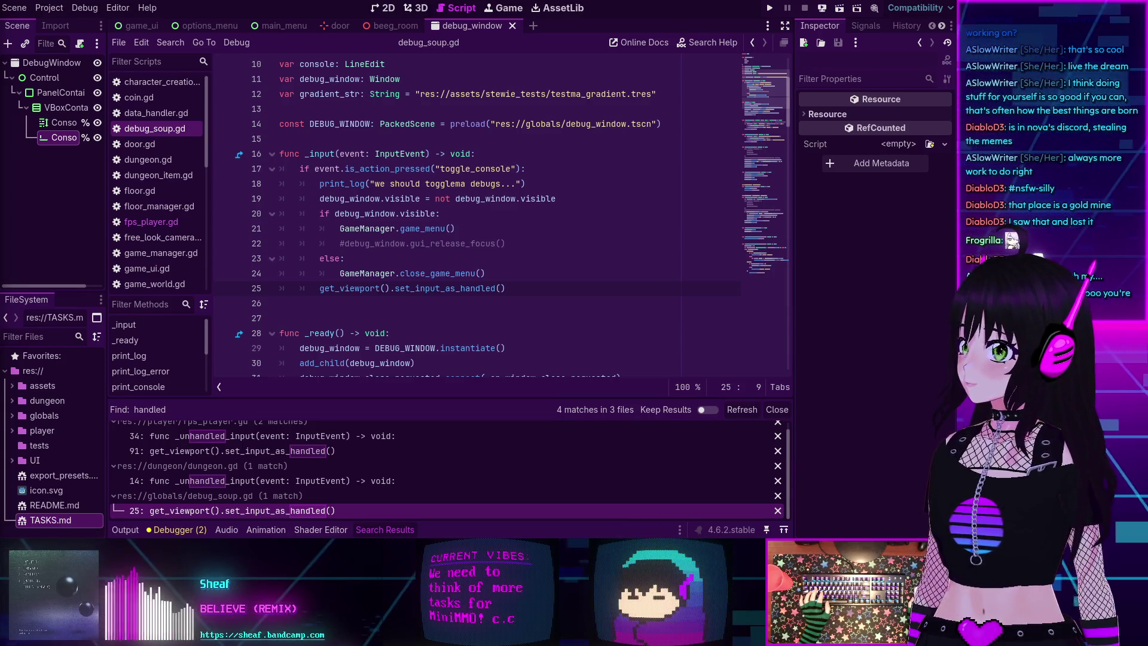
- Comment out line 25's get_viewport().set_input_as_handled() in debug_soup.gd with a #
{"action": "left_click", "coordinate": [534, 303]}
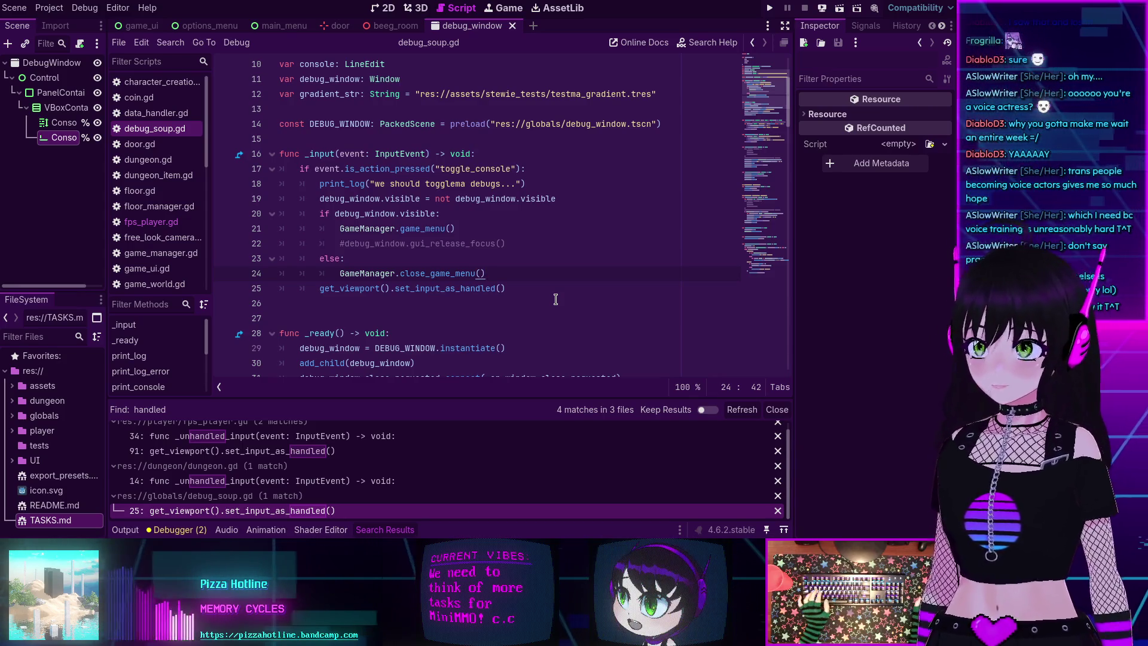
{"action": "left_click", "coordinate": [533, 288]}
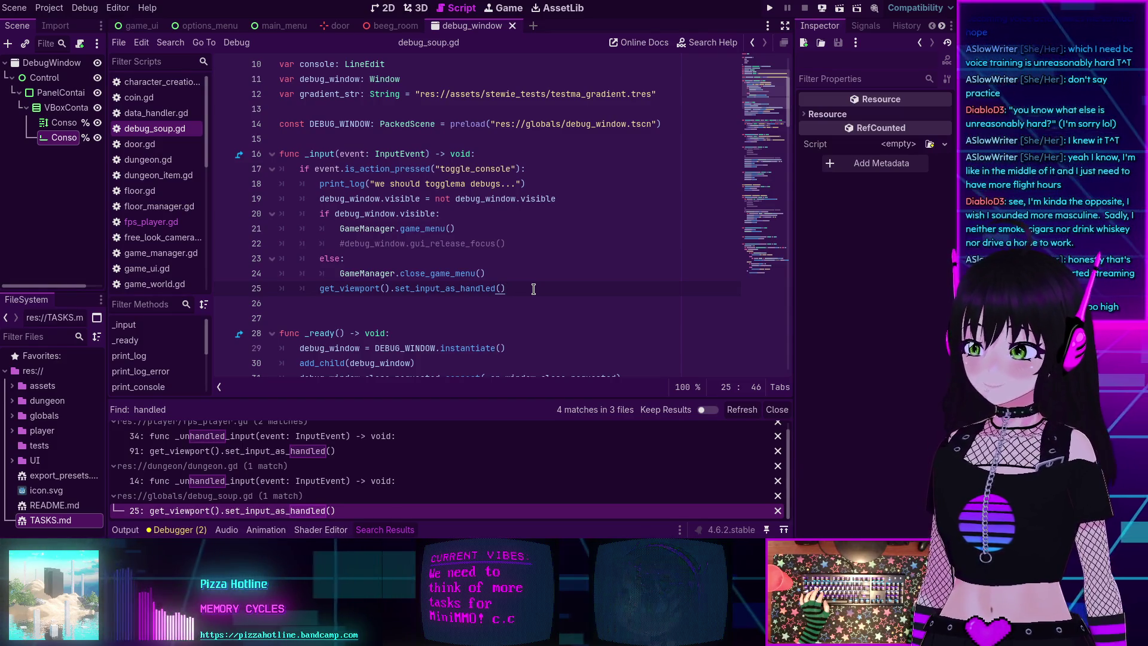
{"action": "scroll", "coordinate": [533, 289], "scroll_direction": "up", "scroll_amount": 3}
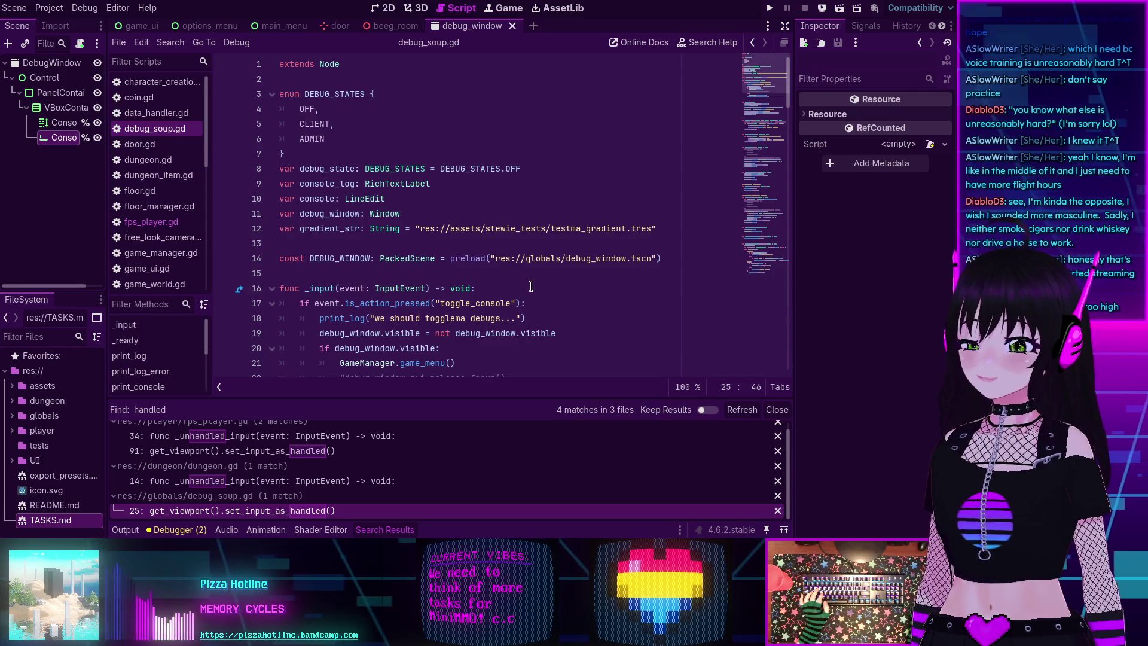
{"action": "scroll", "coordinate": [531, 286], "scroll_direction": "down", "scroll_amount": 3}
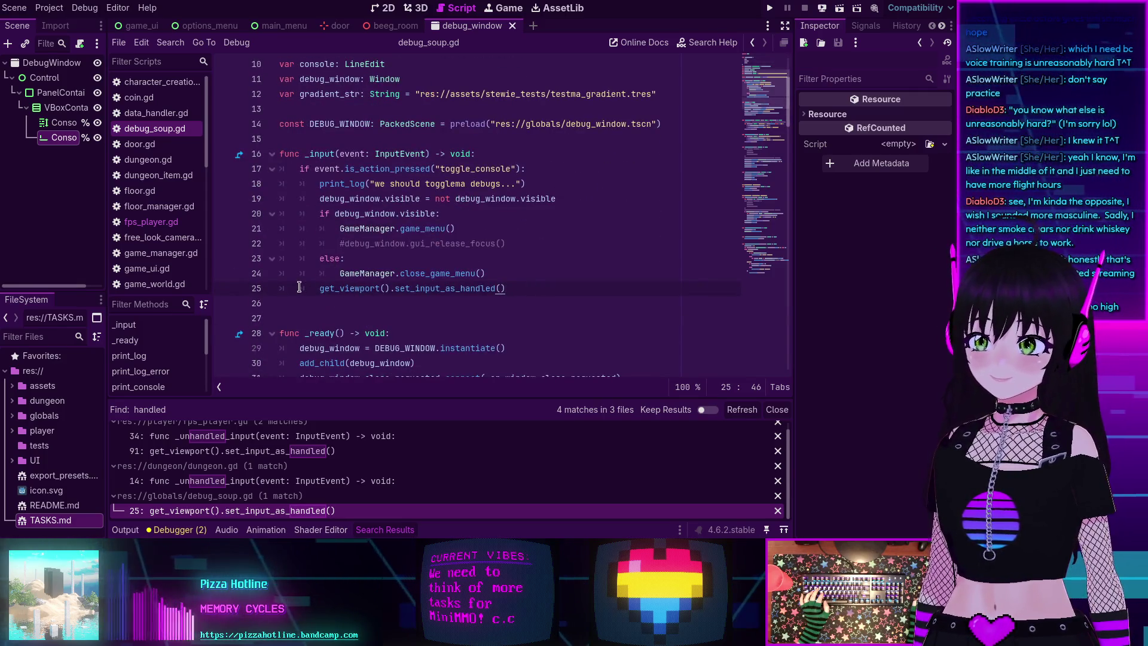
{"action": "mouse_move", "coordinate": [312, 289]}
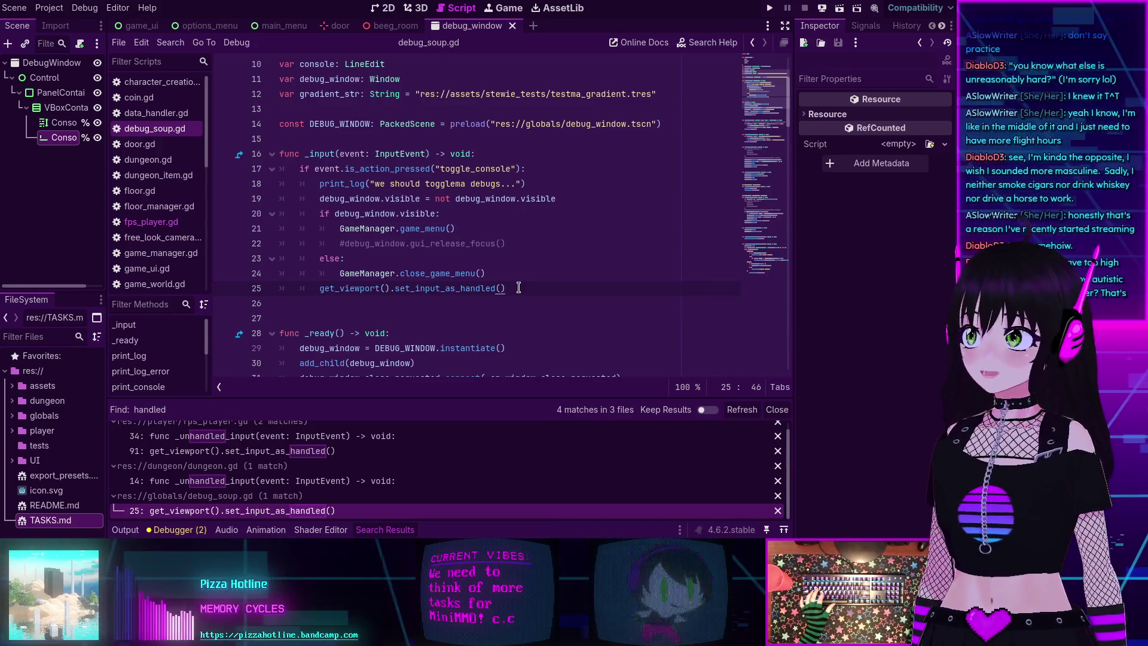
{"action": "scroll", "coordinate": [513, 285], "scroll_direction": "down", "scroll_amount": 1}
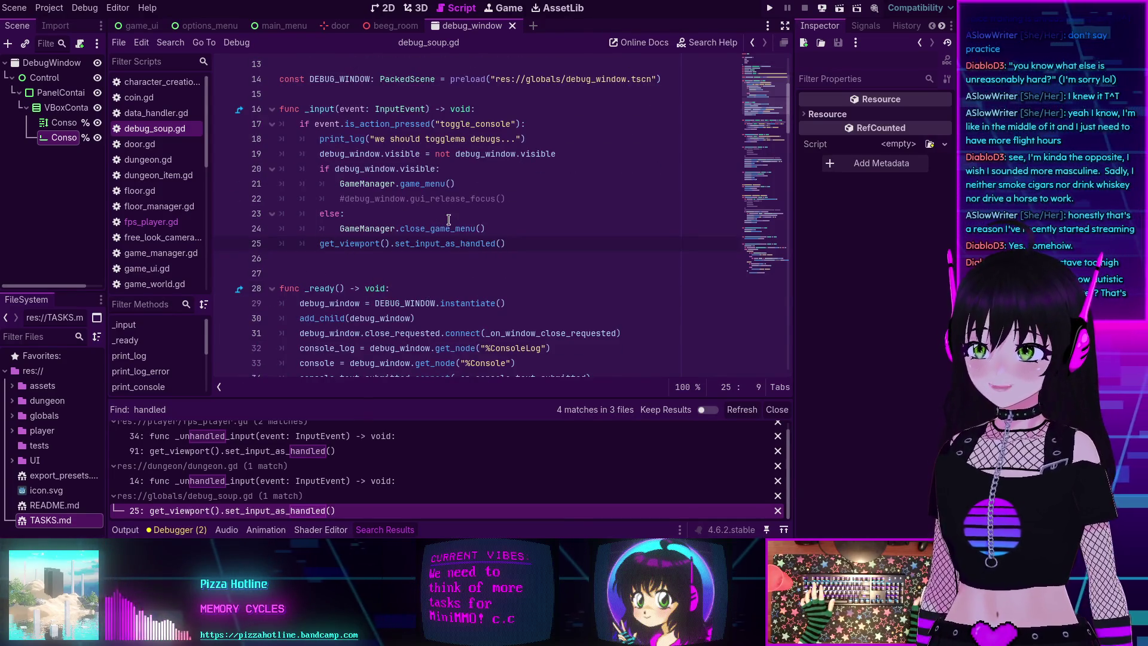
{"action": "type", "text": "#"}
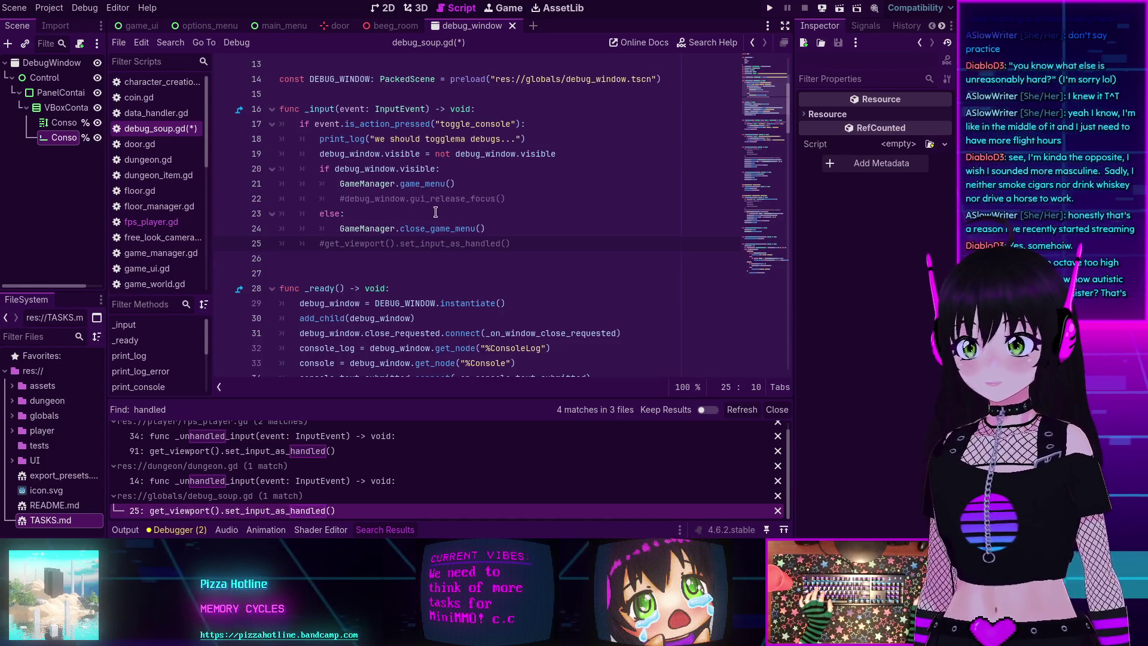
{"action": "left_click", "coordinate": [769, 7]}
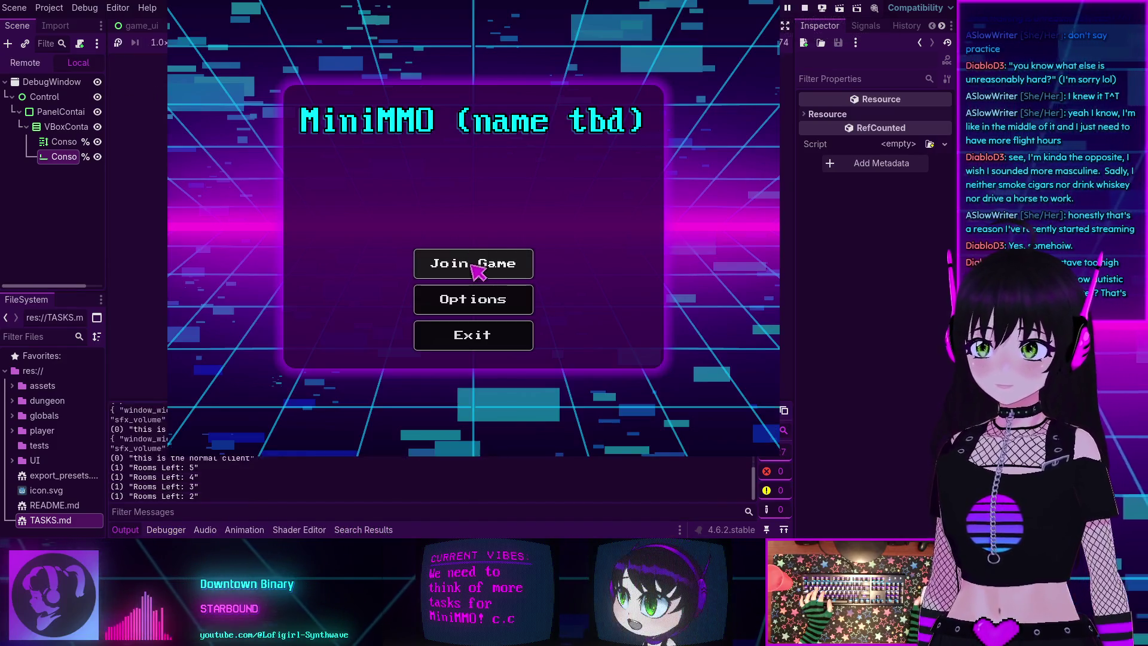
- Join the game, toggle the Consolema console with the grave key three times, then stop the run
{"action": "left_click", "coordinate": [471, 263]}
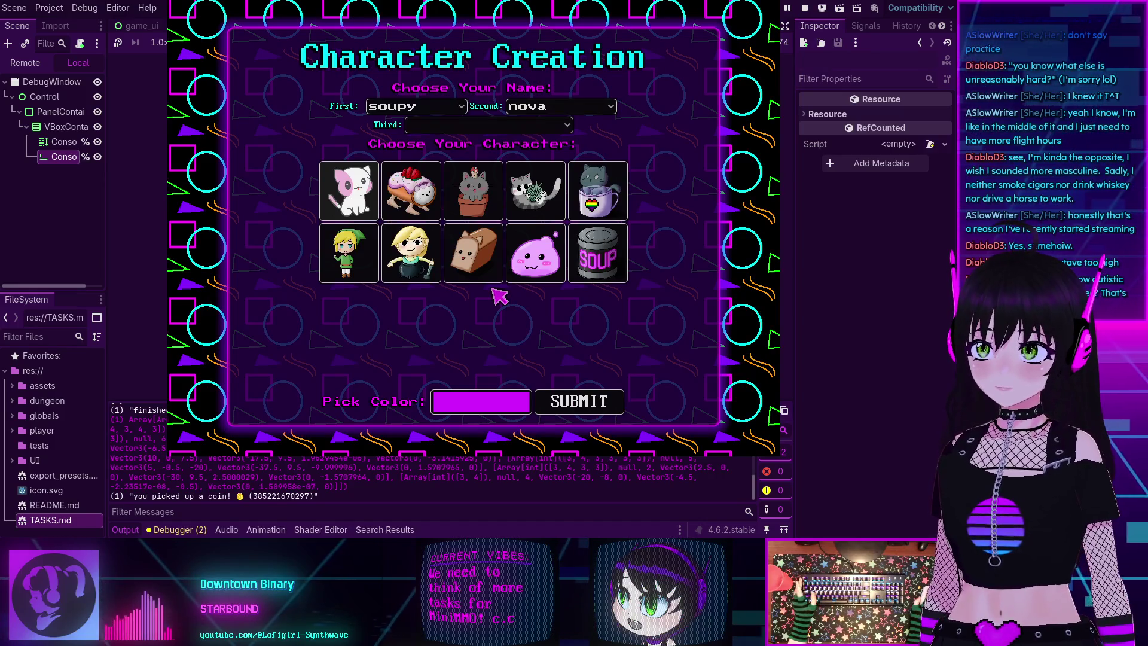
{"action": "key", "text": "grave"}
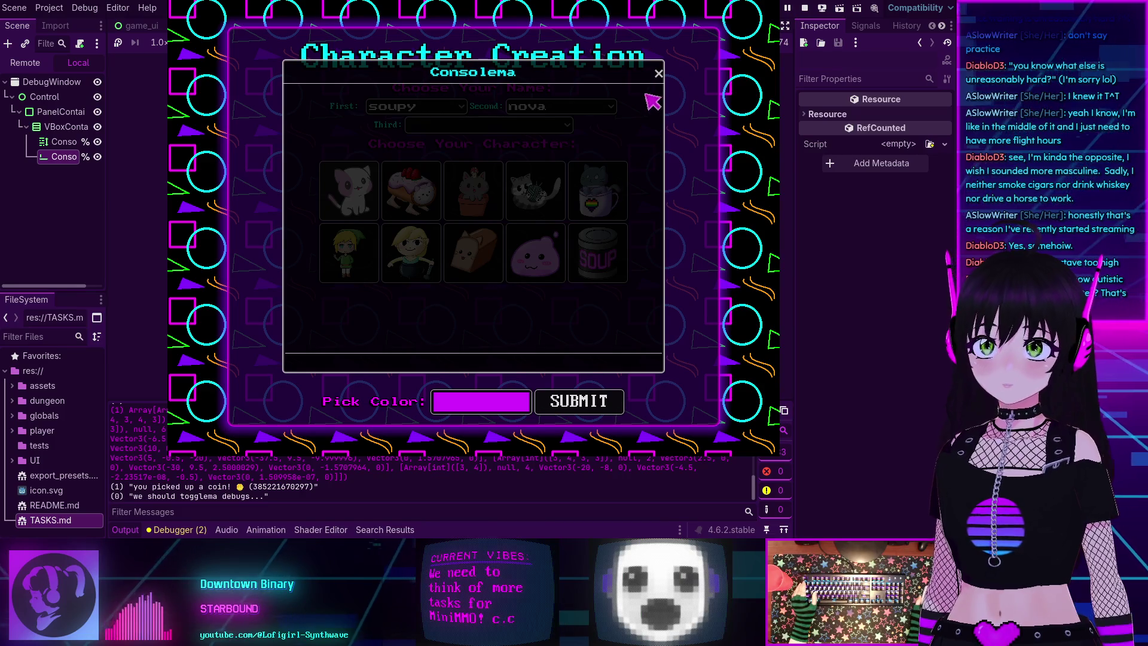
{"action": "left_click", "coordinate": [656, 71]}
{"action": "key", "text": "grave"}
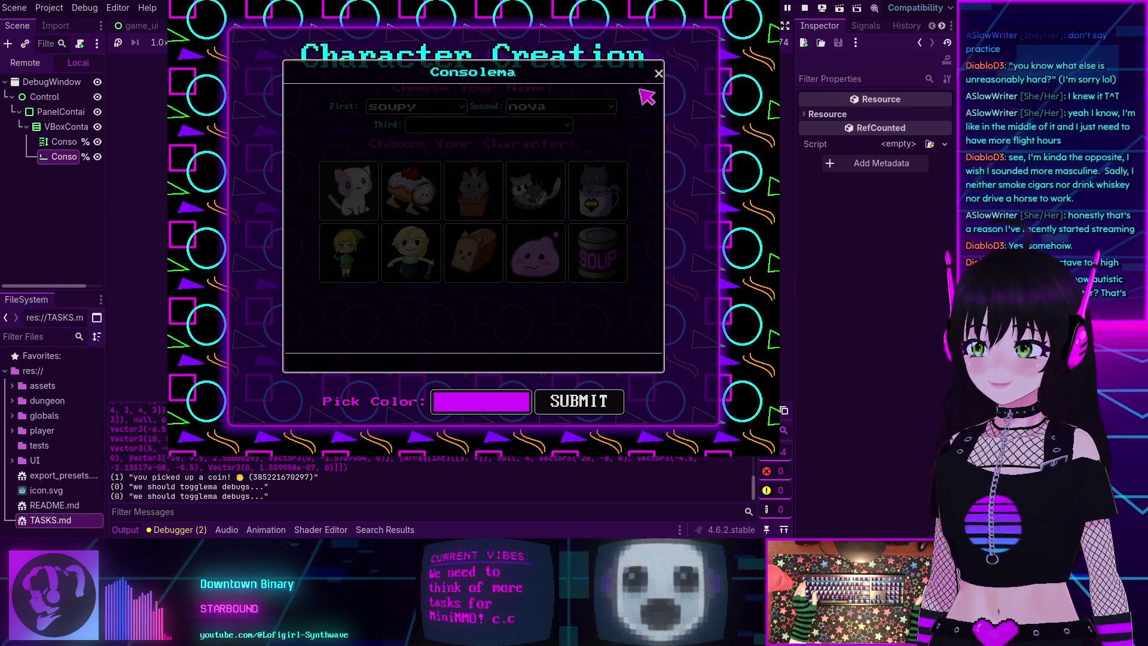
{"action": "left_click", "coordinate": [657, 72]}
{"action": "key", "text": "grave"}
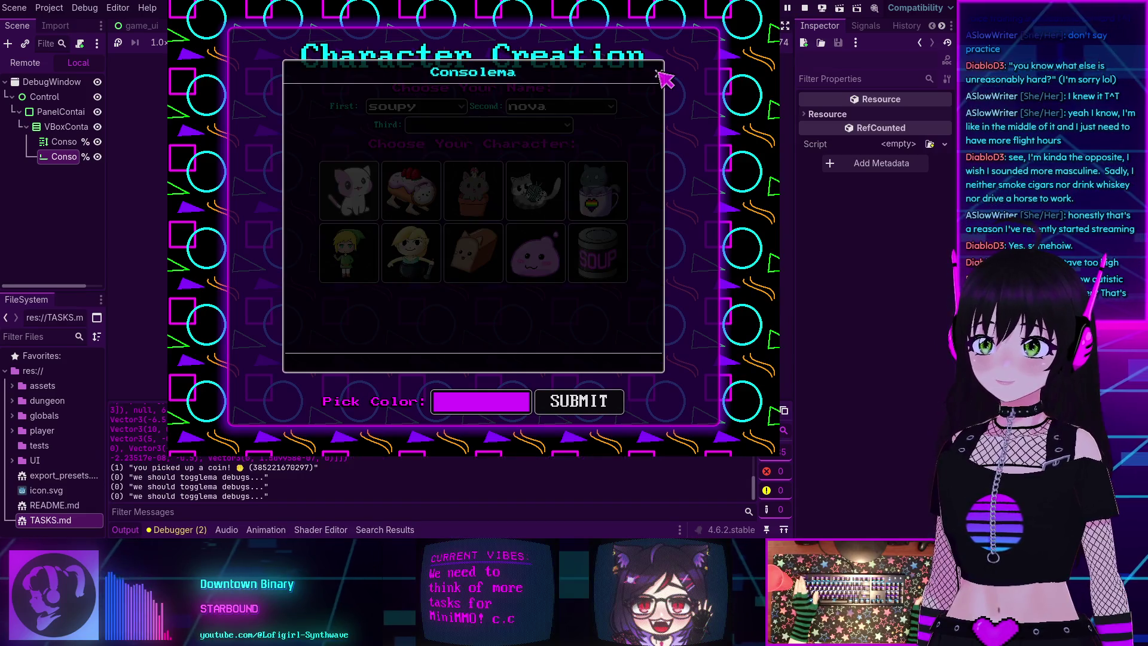
{"action": "left_click", "coordinate": [805, 7]}
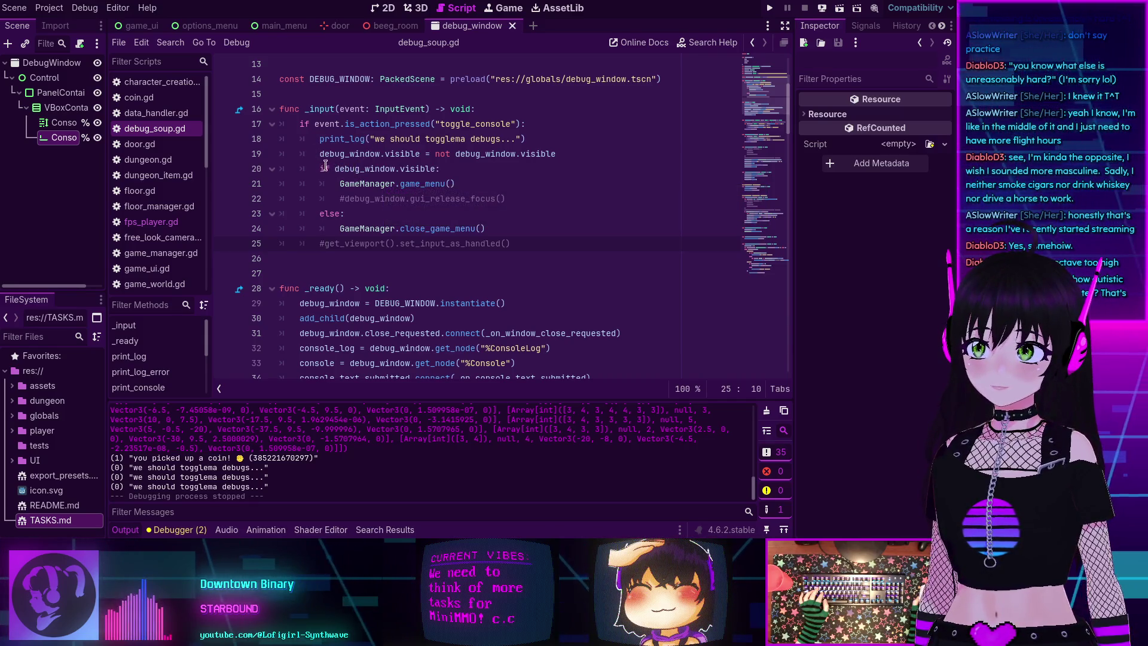
{"action": "mouse_move", "coordinate": [360, 168]}
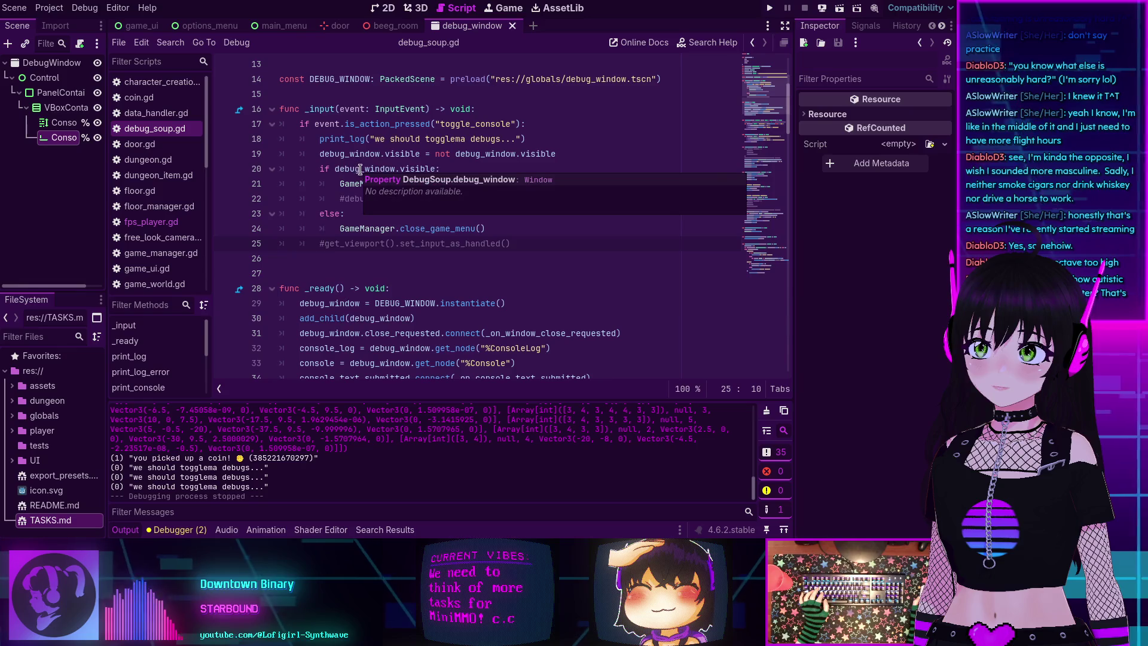
{"action": "left_click", "coordinate": [431, 230], "text": "ctrl"}
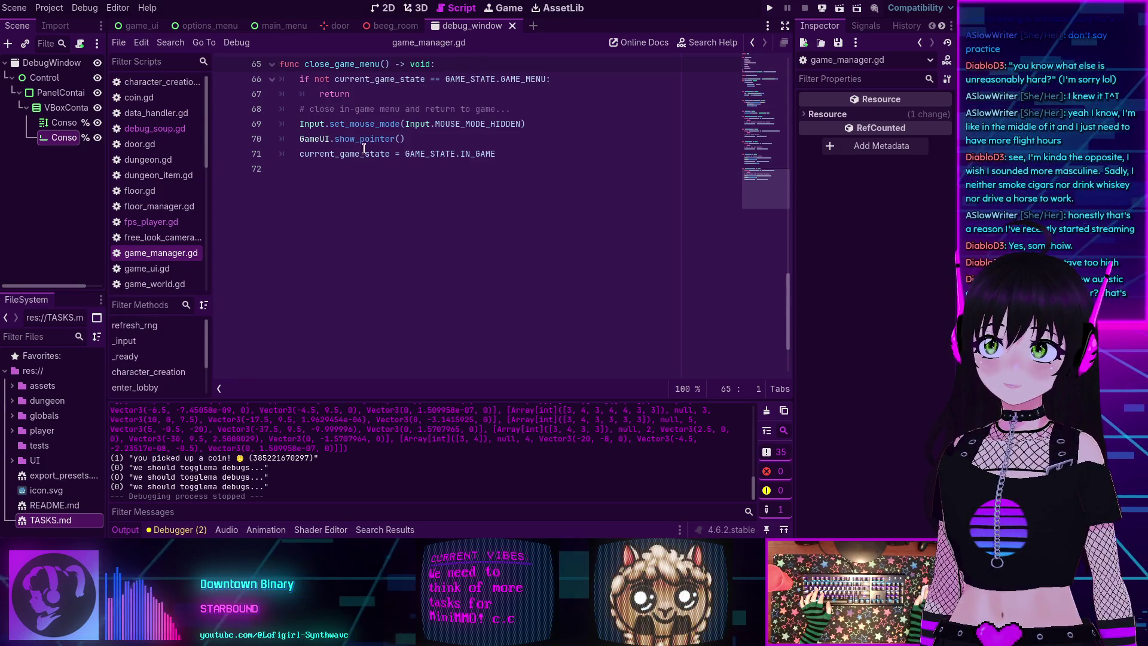
{"action": "left_click", "coordinate": [154, 129]}
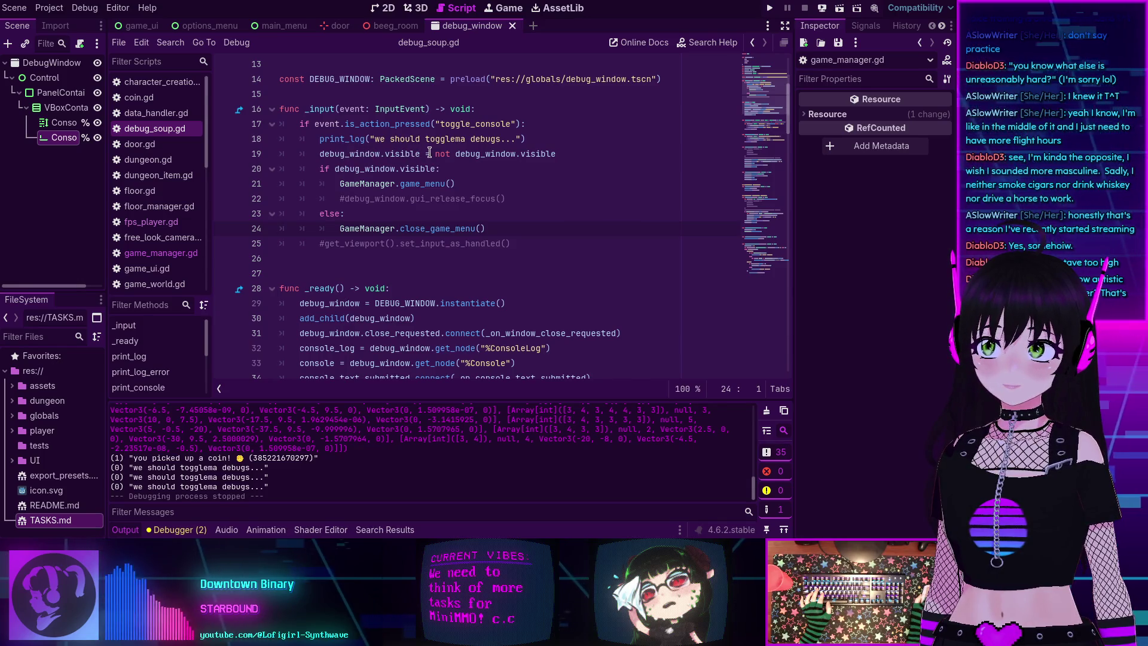
{"action": "double_click", "coordinate": [401, 154]}
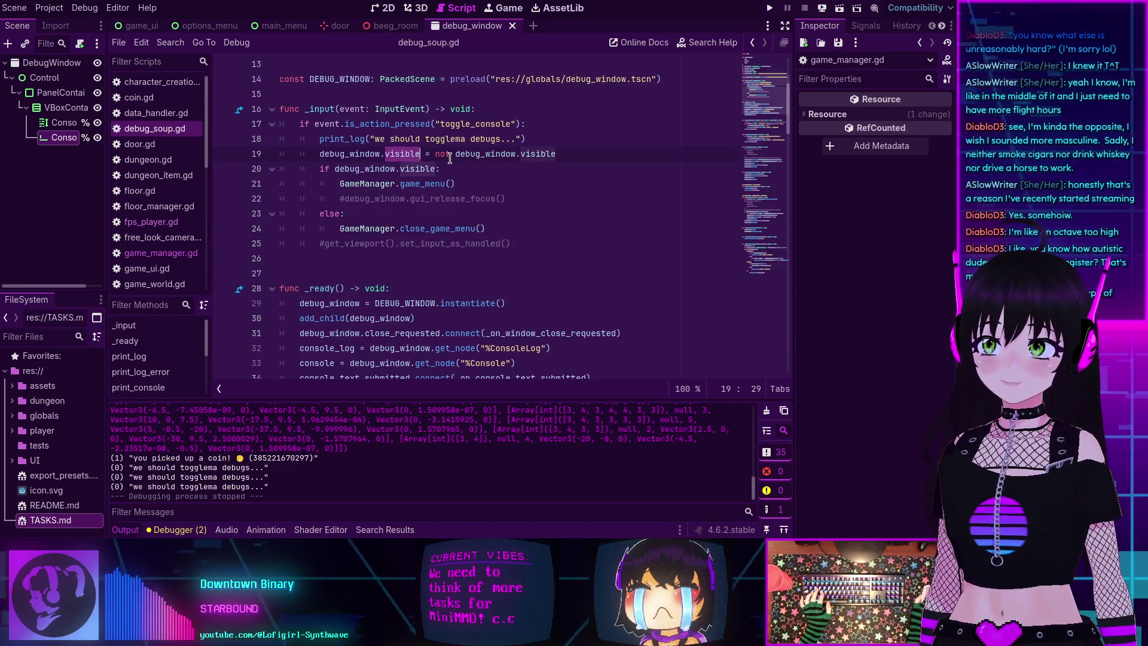
{"action": "double_click", "coordinate": [468, 154]}
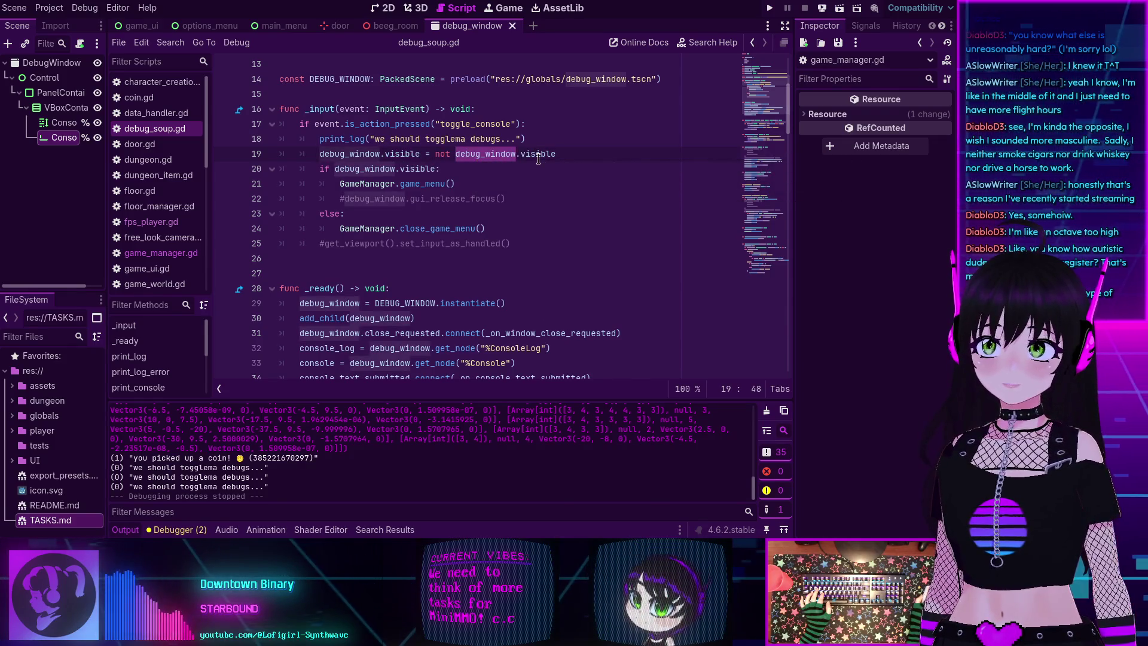
{"action": "double_click", "coordinate": [349, 153]}
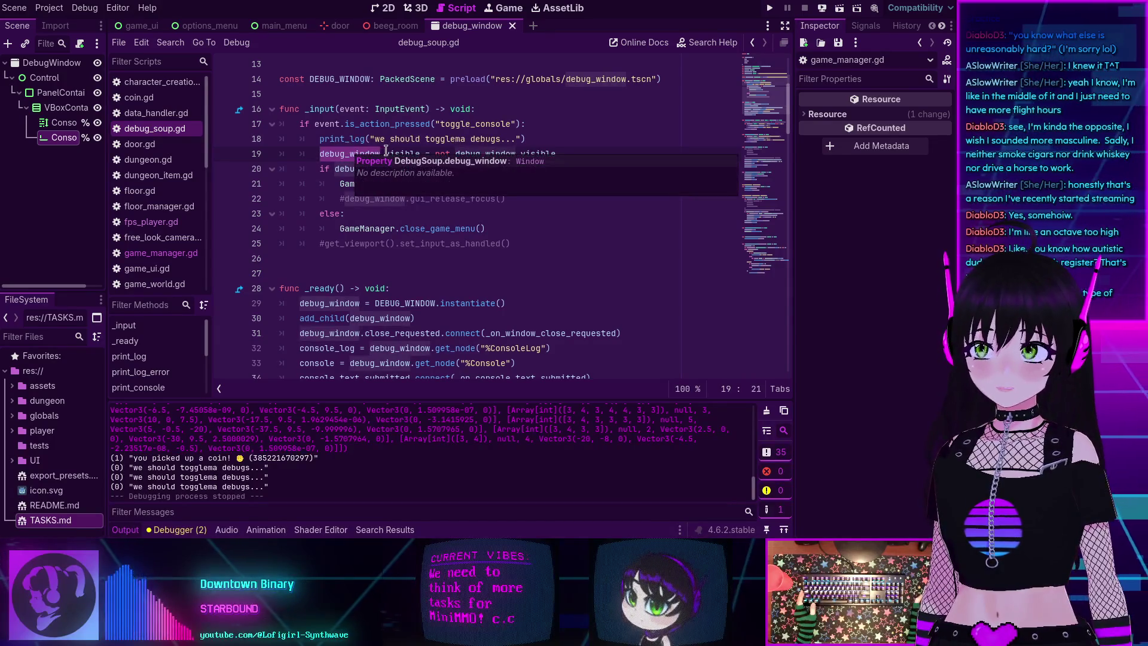
{"action": "mouse_move", "coordinate": [397, 149]}
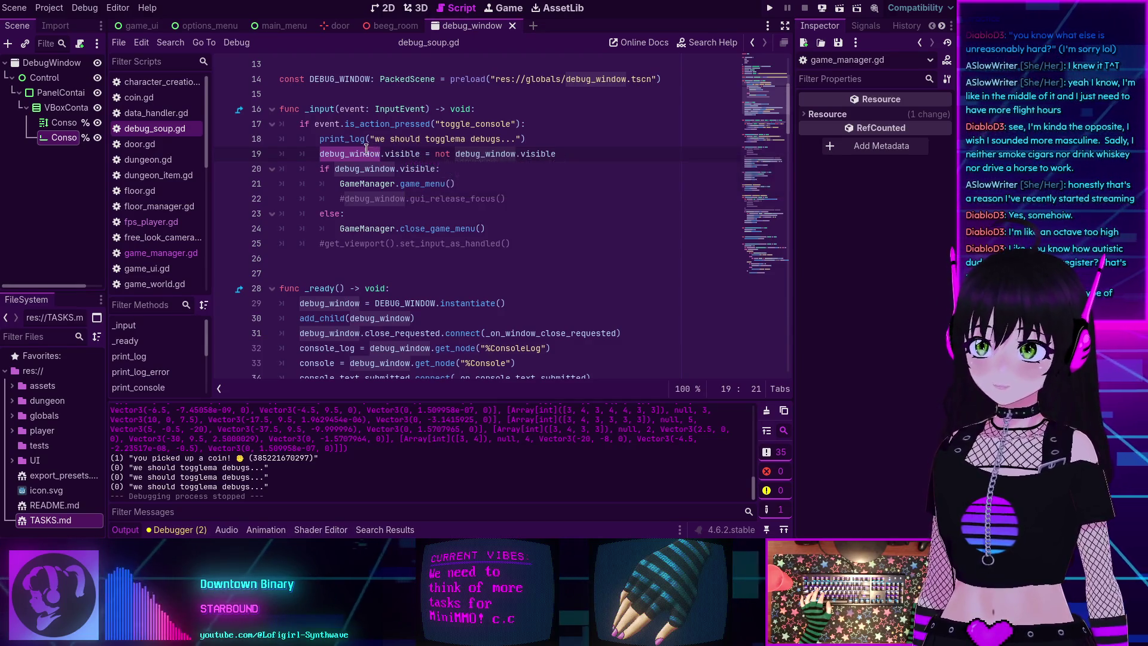
{"action": "mouse_move", "coordinate": [353, 151]}
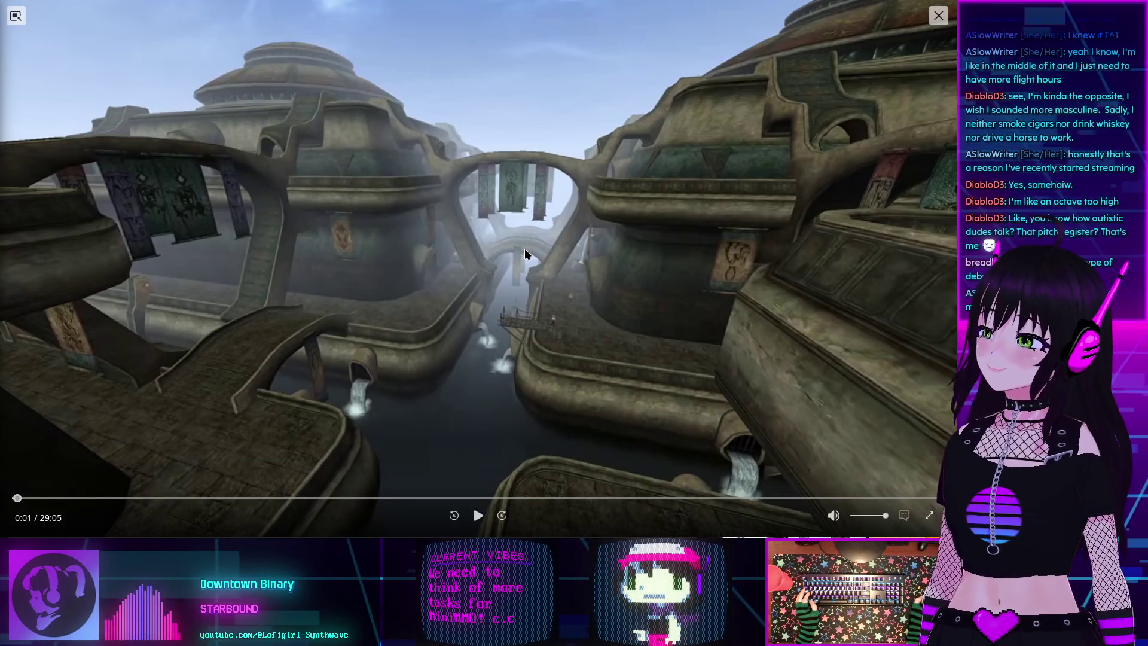
- Close the YouTube miniplayer to return to the full watch page
{"action": "left_click", "coordinate": [938, 15]}
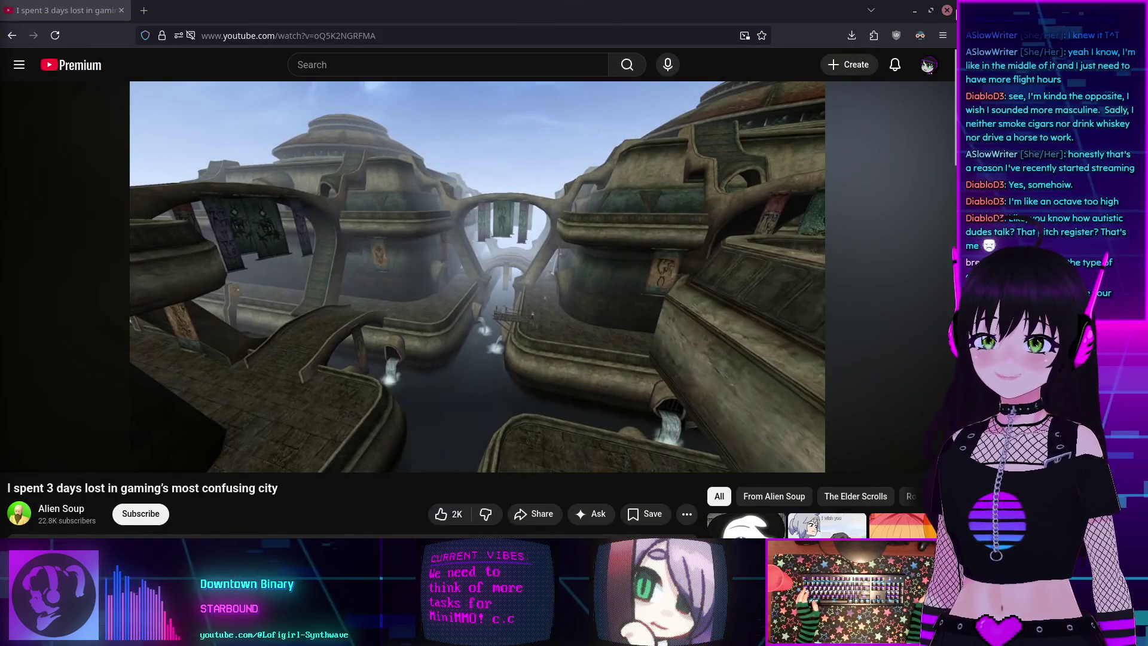
- Close the Firefox window to bring Godot's debug_soup.gd script back into view
{"action": "left_click", "coordinate": [947, 11]}
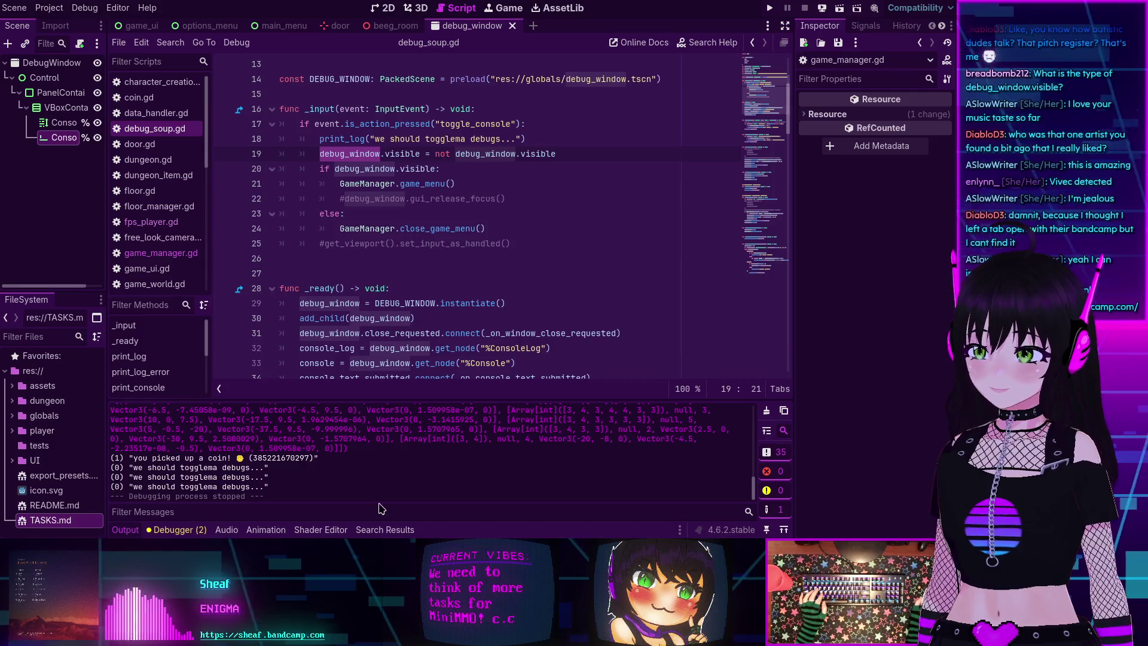
- Collapse the bottom Output panel and put the caret at the end of the GameManager.game_menu() line
{"action": "left_click", "coordinate": [417, 171]}
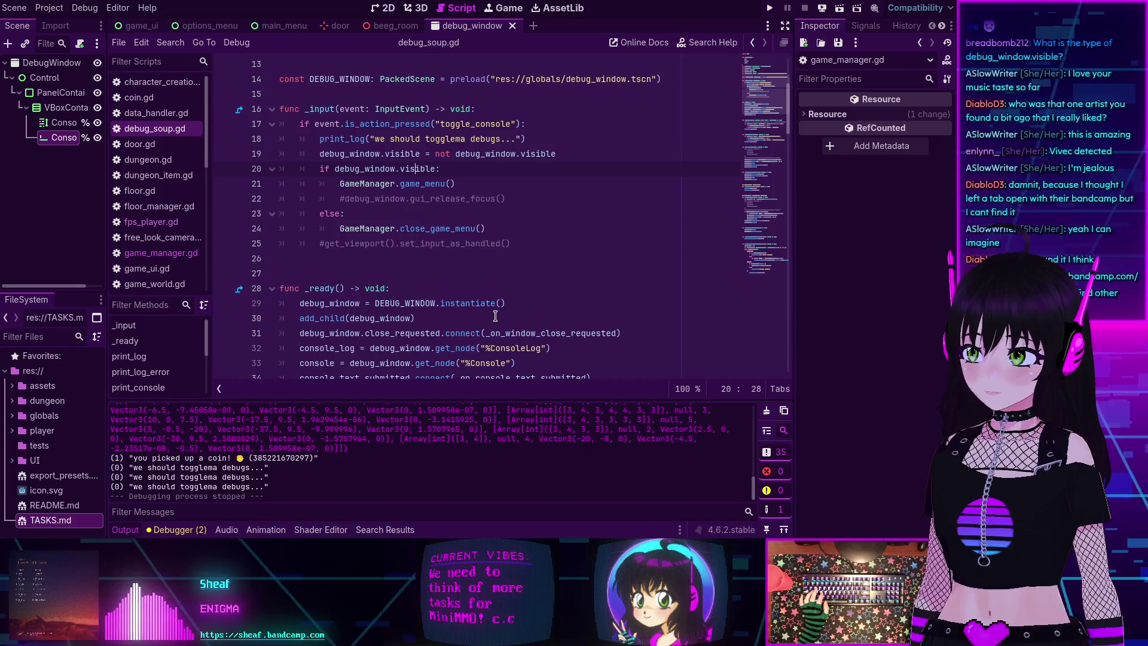
{"action": "key", "text": "Down"}
{"action": "key", "text": "End"}
{"action": "left_click", "coordinate": [121, 530]}
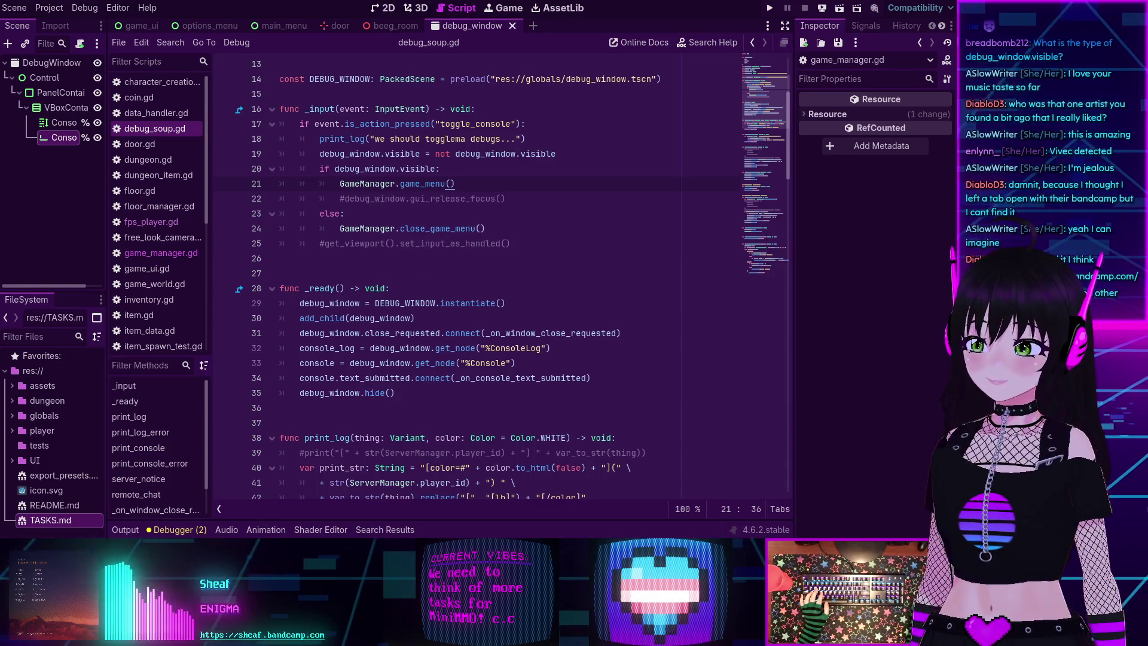
{"action": "mouse_move", "coordinate": [360, 323]}
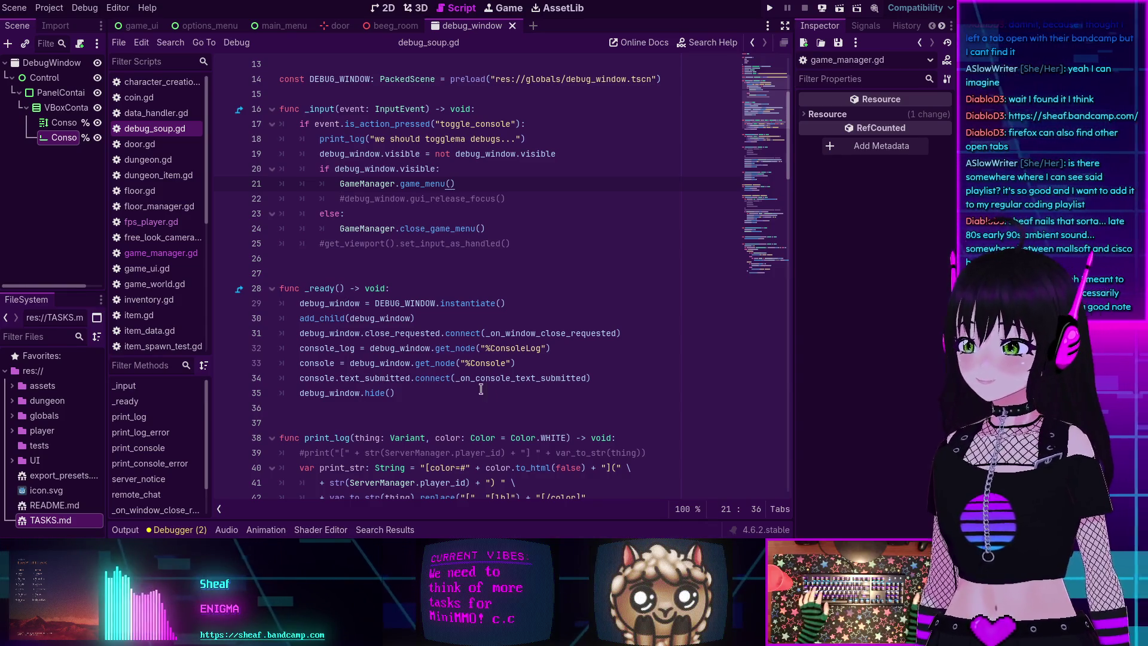
- Review the _input and _ready code, then switch to the Hello Meteor site in Firefox
{"action": "mouse_move", "coordinate": [446, 345]}
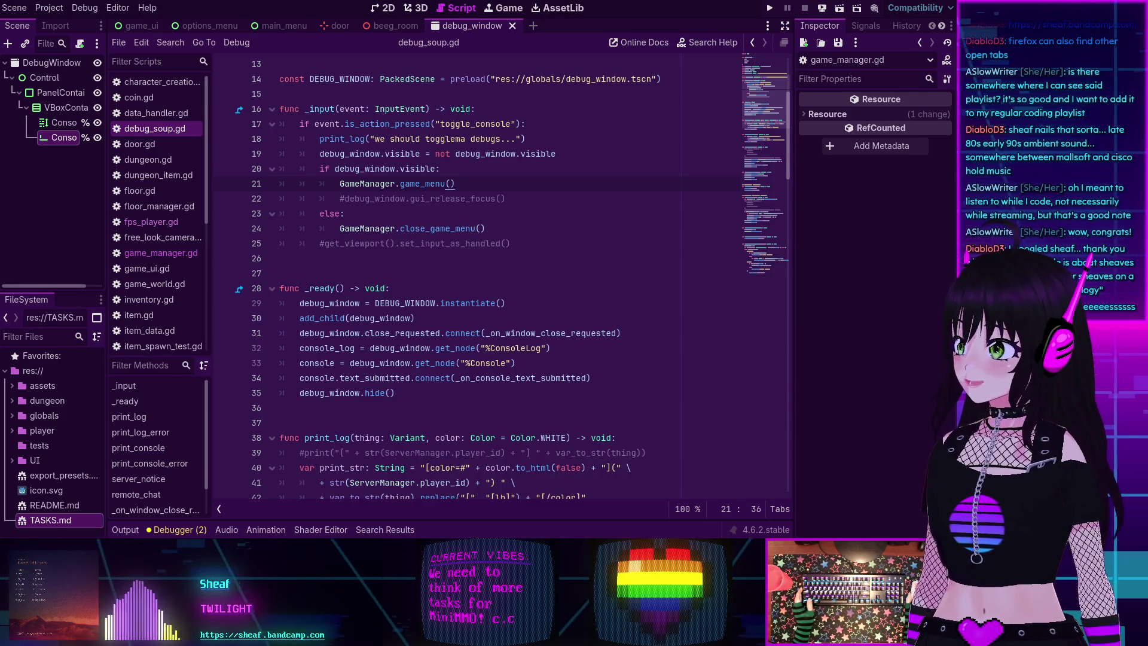
{"action": "key", "text": "alt+Tab"}
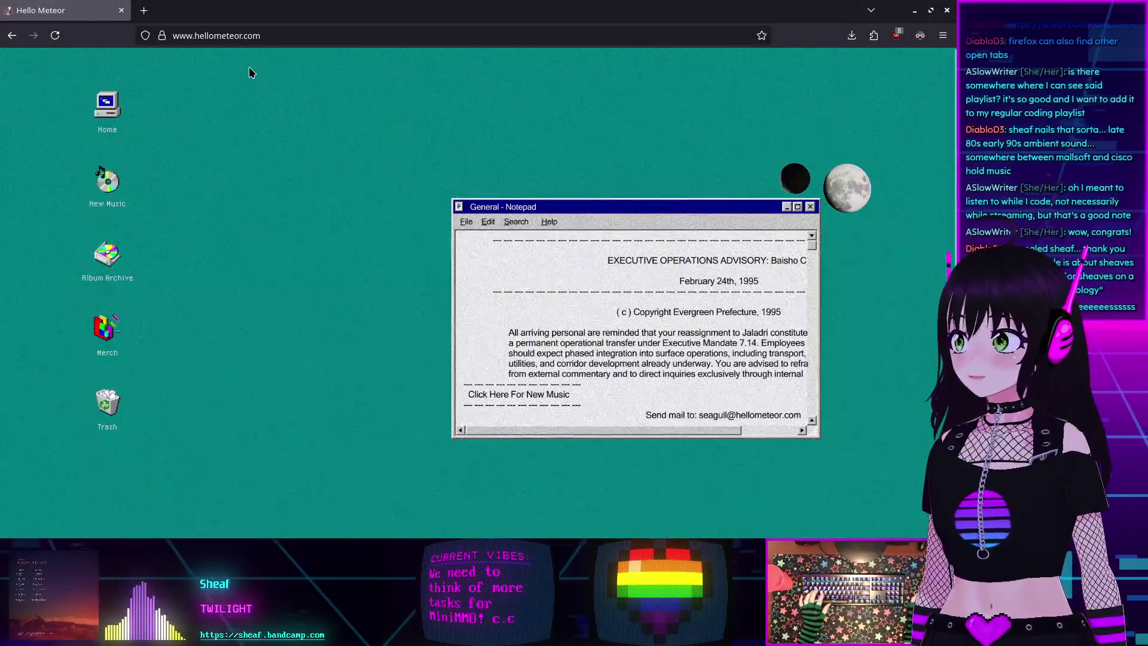
{"action": "left_click", "coordinate": [222, 27]}
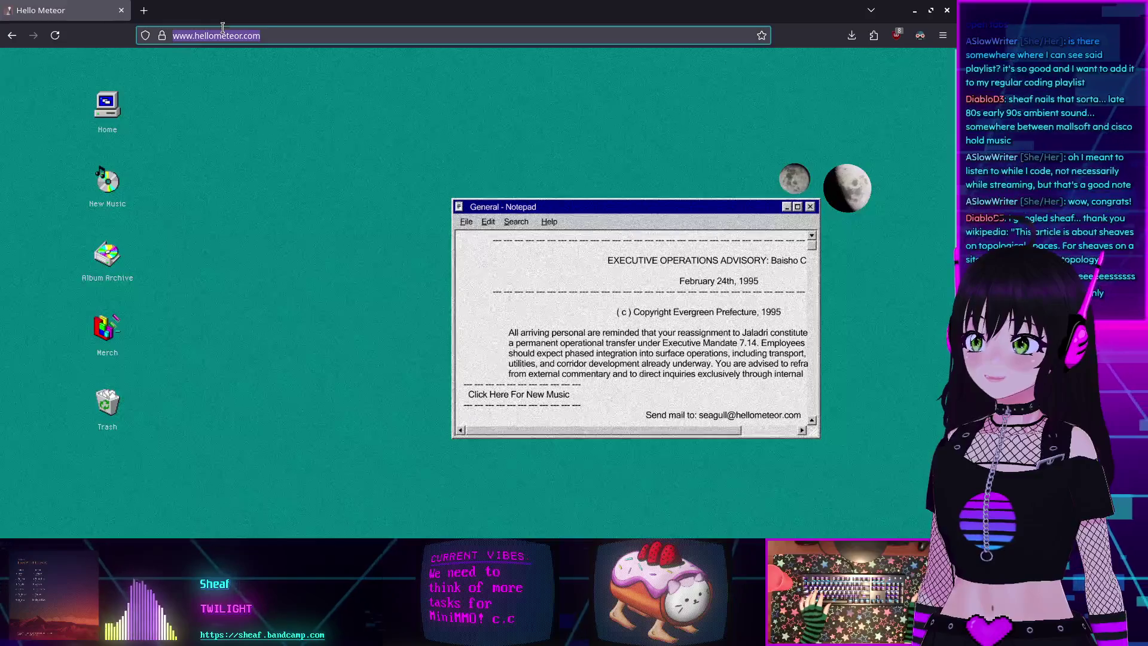
{"action": "key", "text": "alt+Tab"}
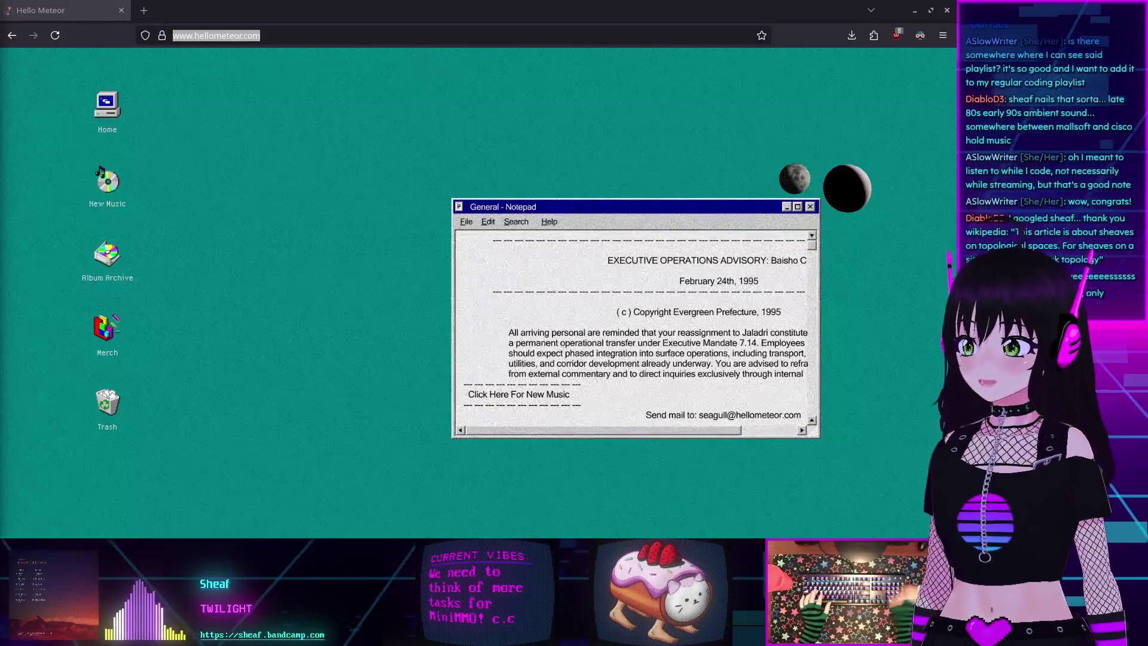
{"action": "left_click", "coordinate": [575, 208]}
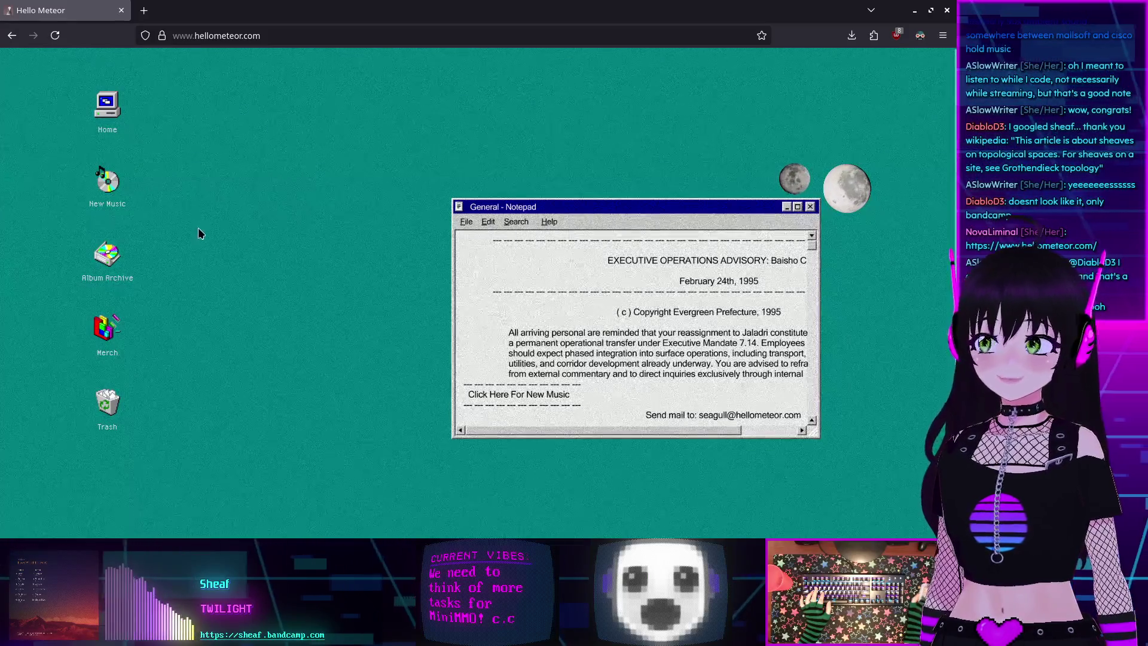
- Open the Album Archive's Jaladri folder, then enter novashy.com/retroweb in the address bar
{"action": "left_click", "coordinate": [121, 257]}
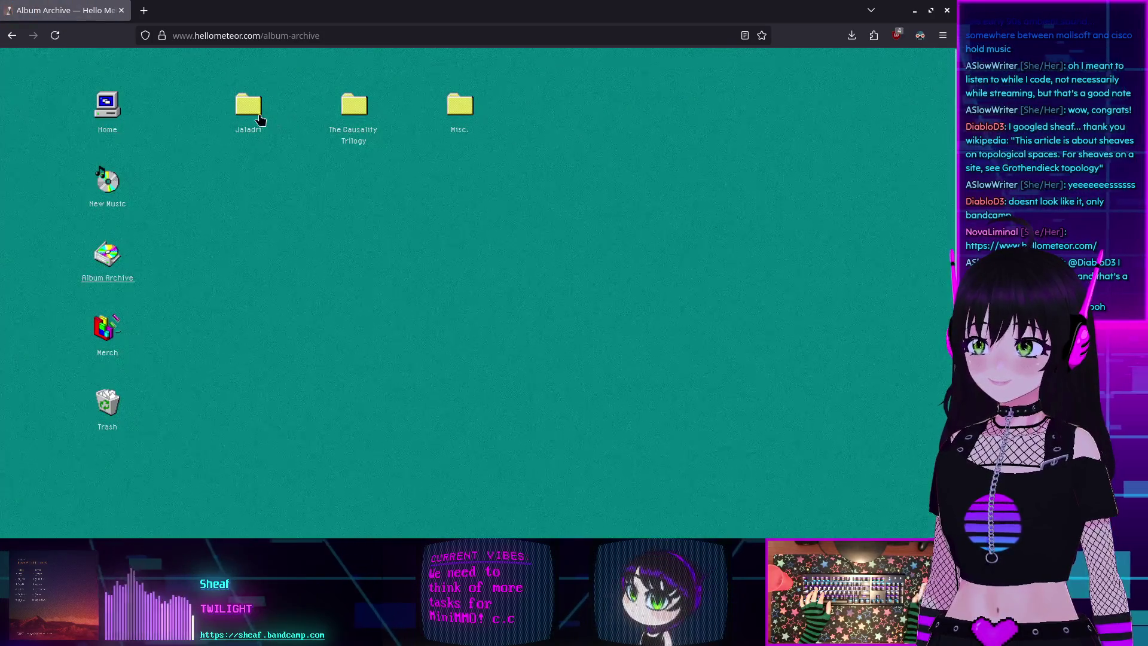
{"action": "left_click", "coordinate": [249, 108]}
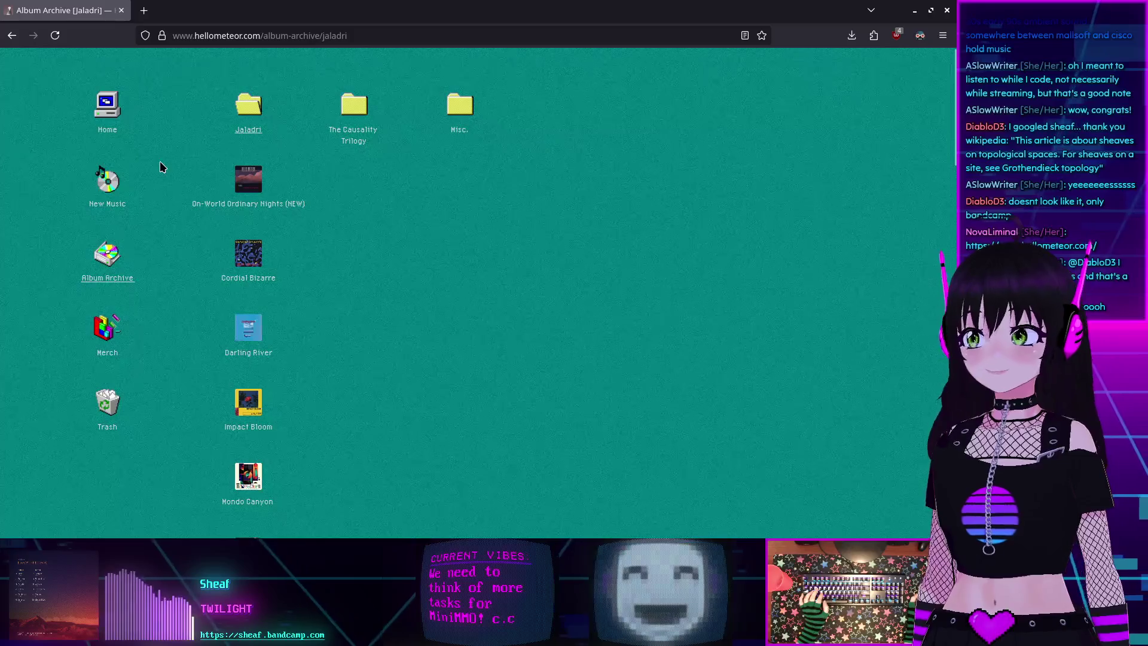
{"action": "left_click", "coordinate": [270, 35]}
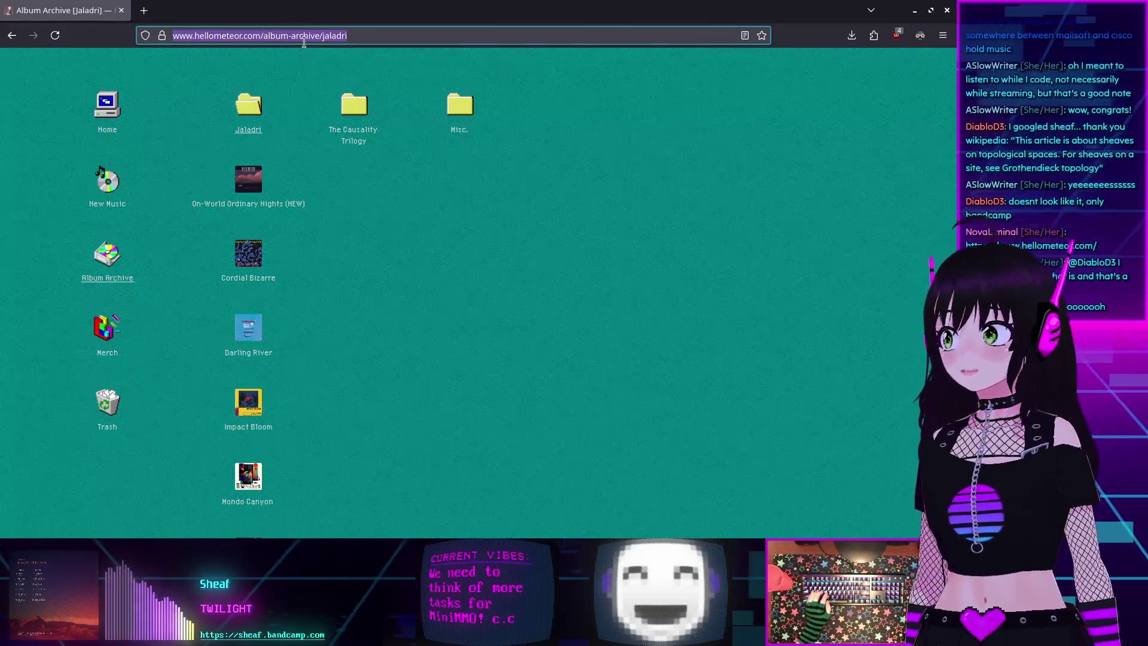
{"action": "type", "text": "novashy.com/r"}
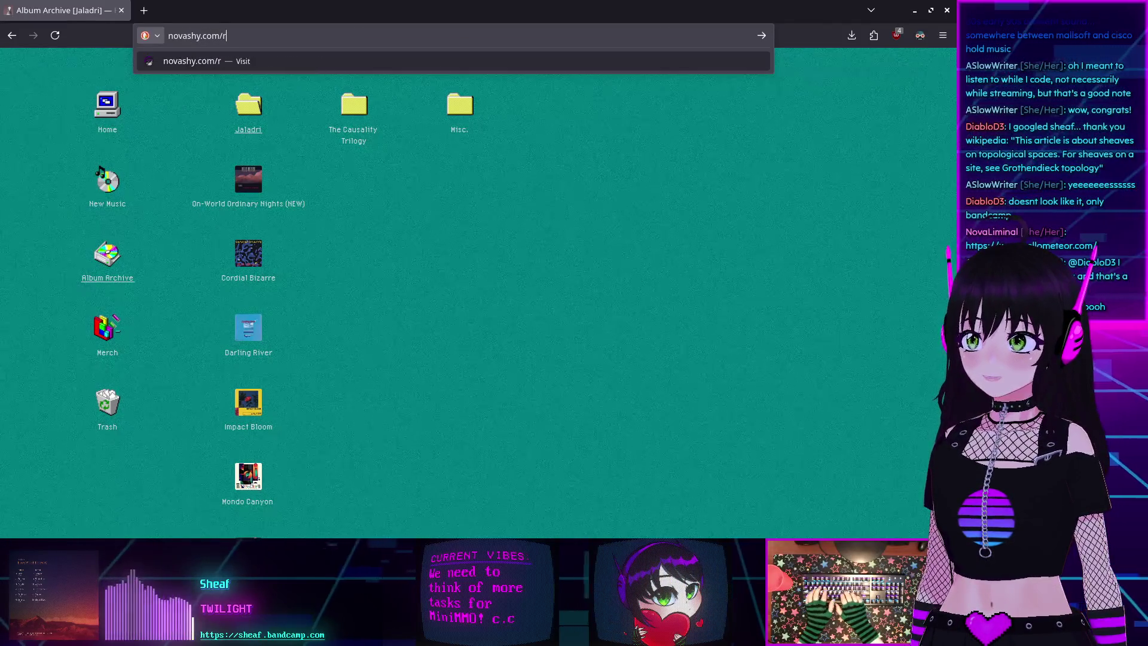
{"action": "type", "text": "etroweb"}
- Try the retroweb and retrojam paths on novashy.com, then fall back to the homepage
{"action": "key", "text": "Return"}
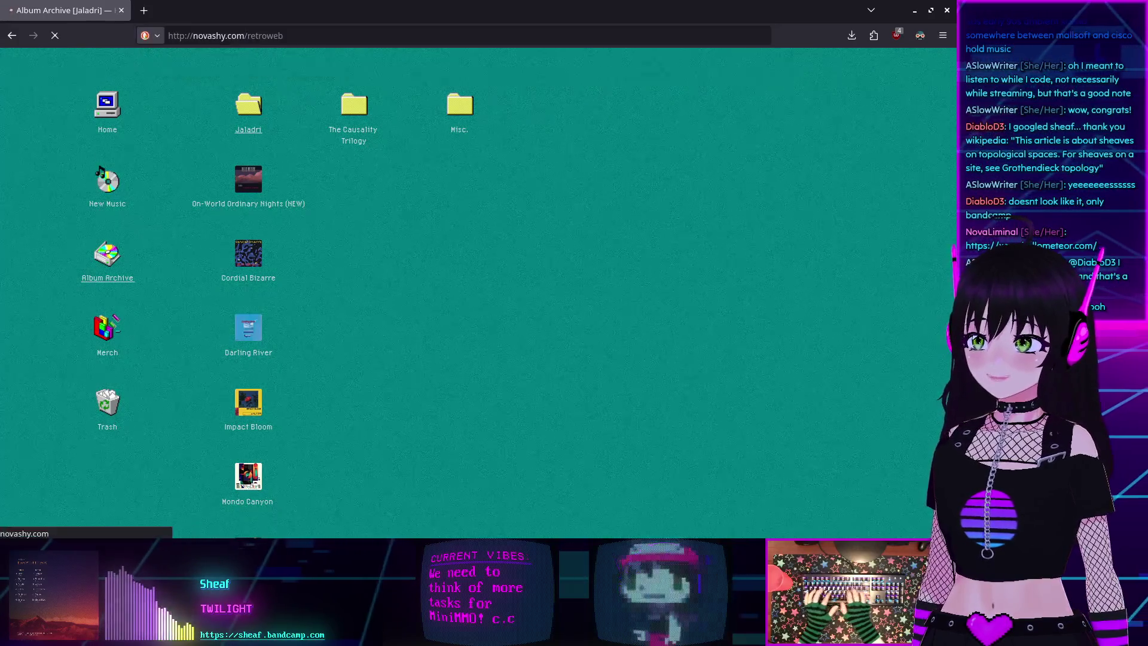
{"action": "double_click", "coordinate": [246, 32]}
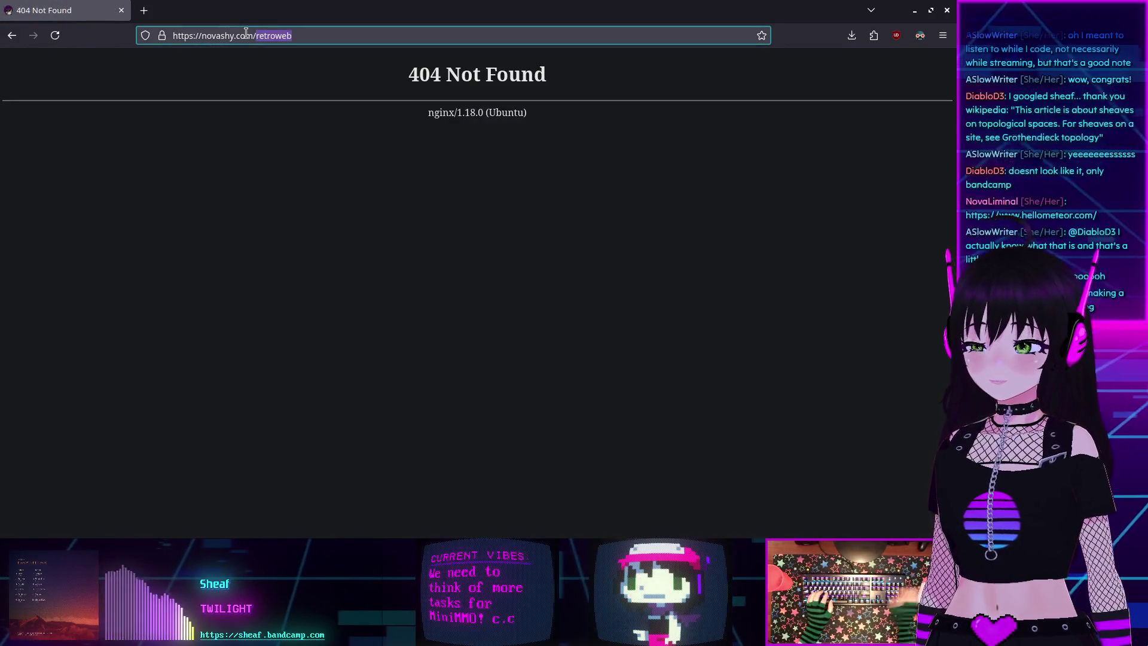
{"action": "type", "text": "re"}
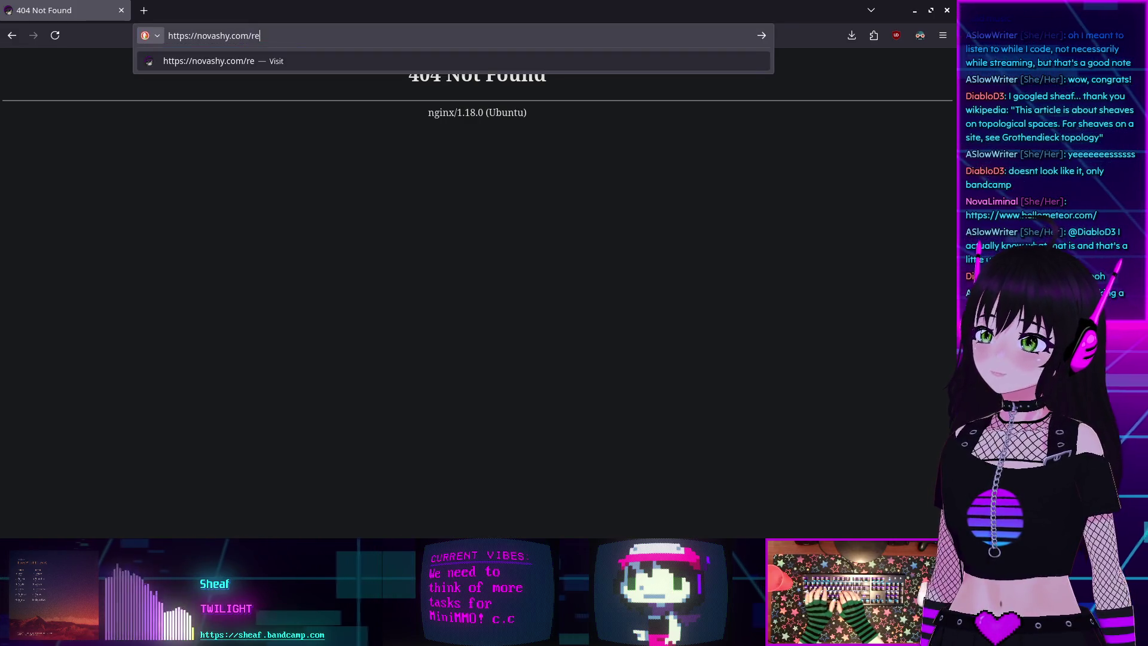
{"action": "type", "text": "trom"}
{"action": "key", "text": "Return"}
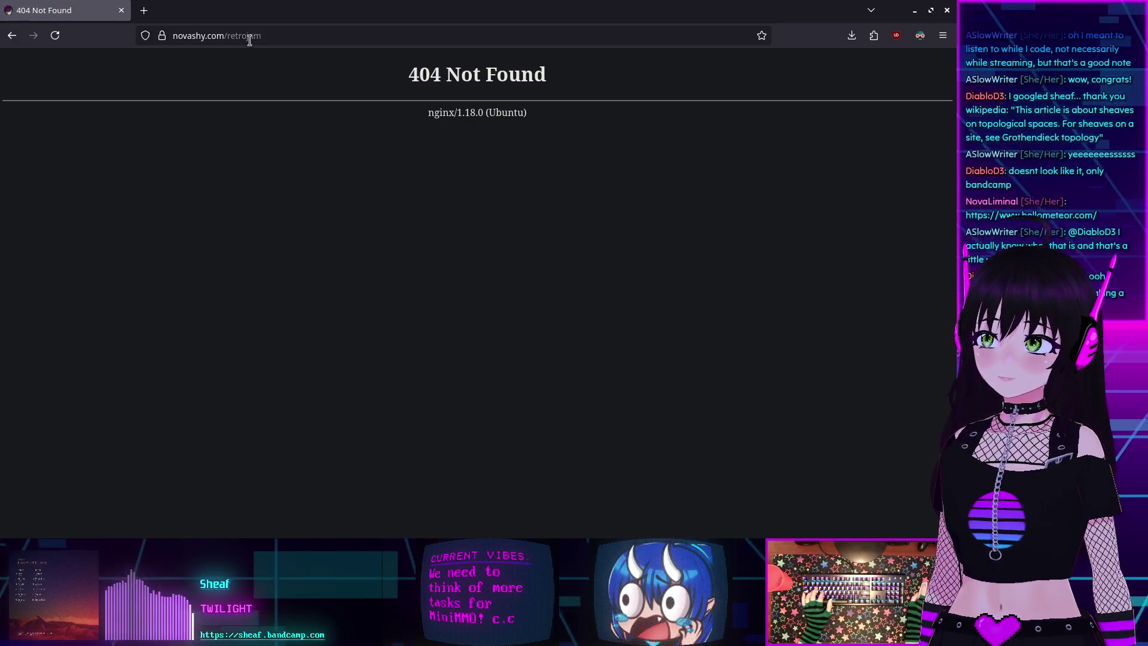
{"action": "double_click", "coordinate": [250, 38]}
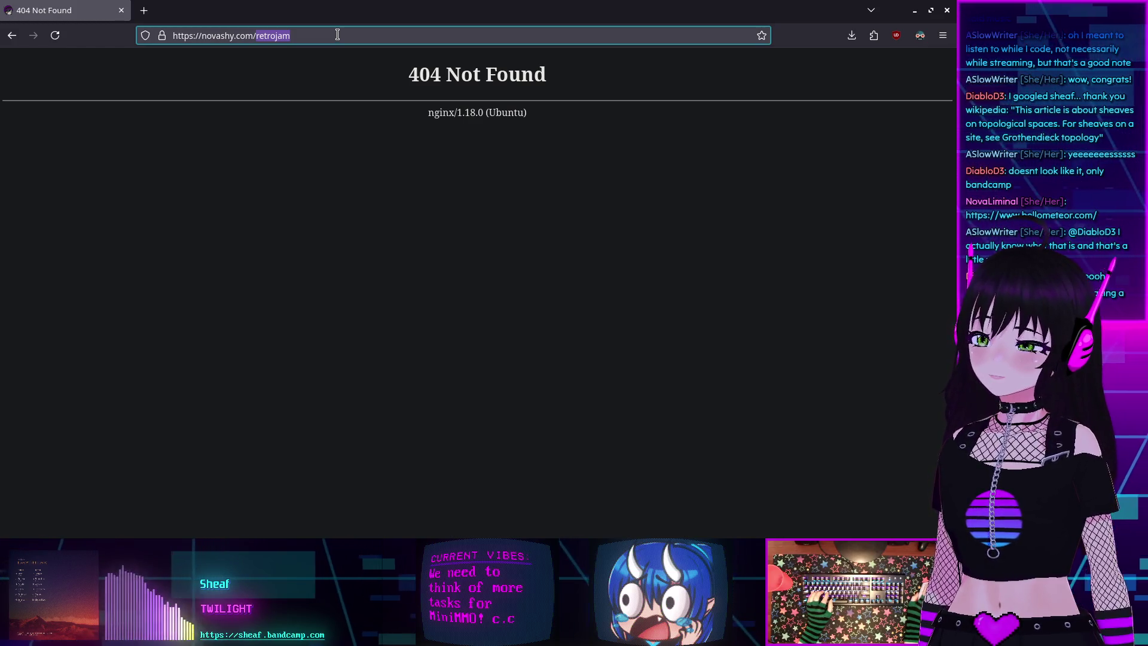
{"action": "key", "text": "BackSpace"}
{"action": "key", "text": "Return"}
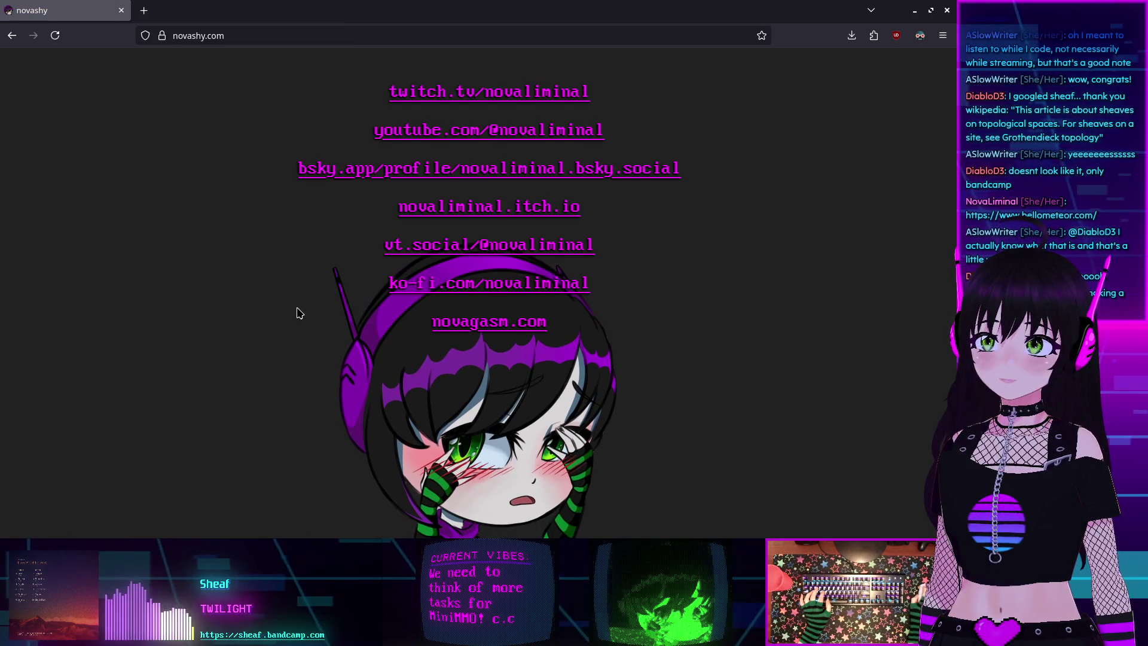
- Load novashy.com/webjam, the Retro MMO Fan Site List page
{"action": "left_click", "coordinate": [269, 36]}
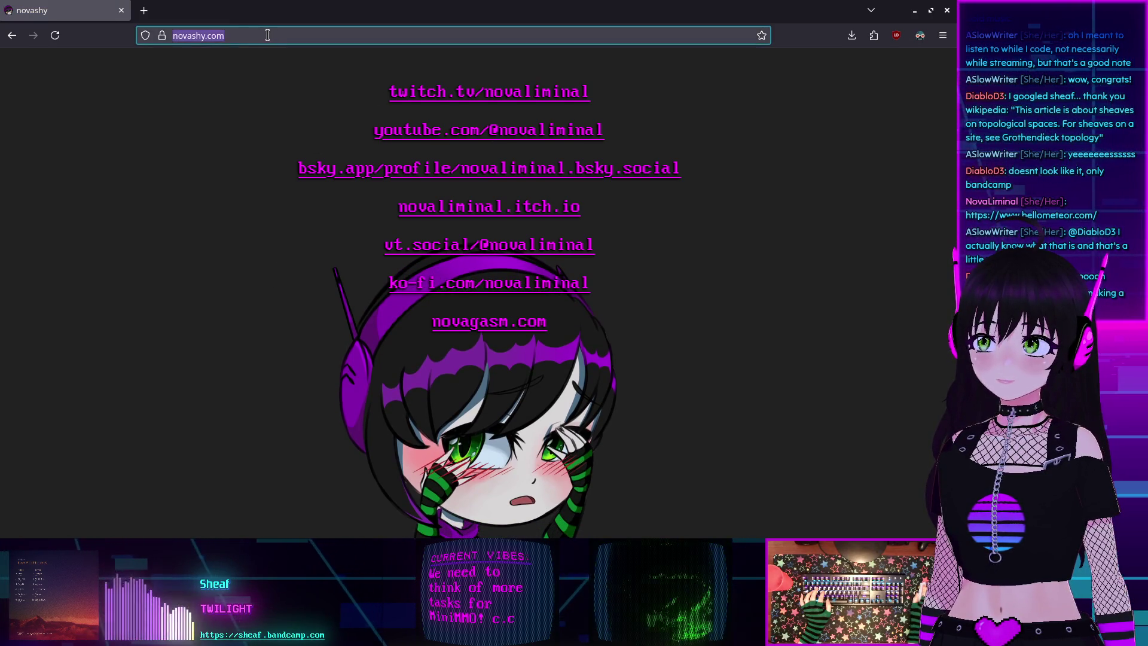
{"action": "type", "text": "r"}
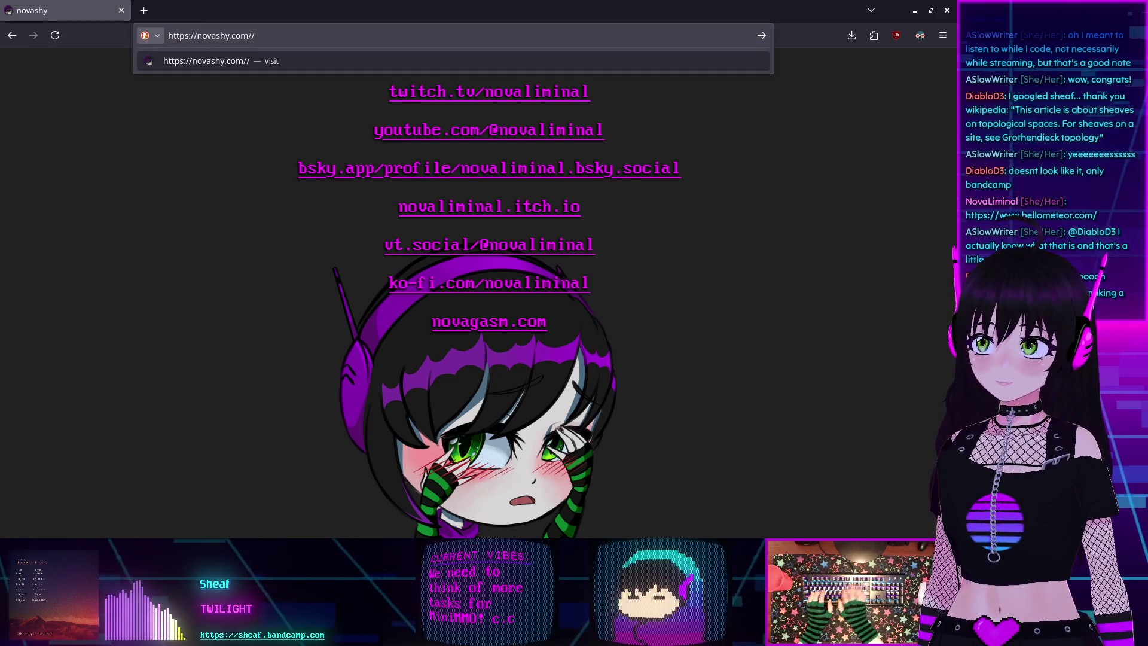
{"action": "type", "text": "etro"}
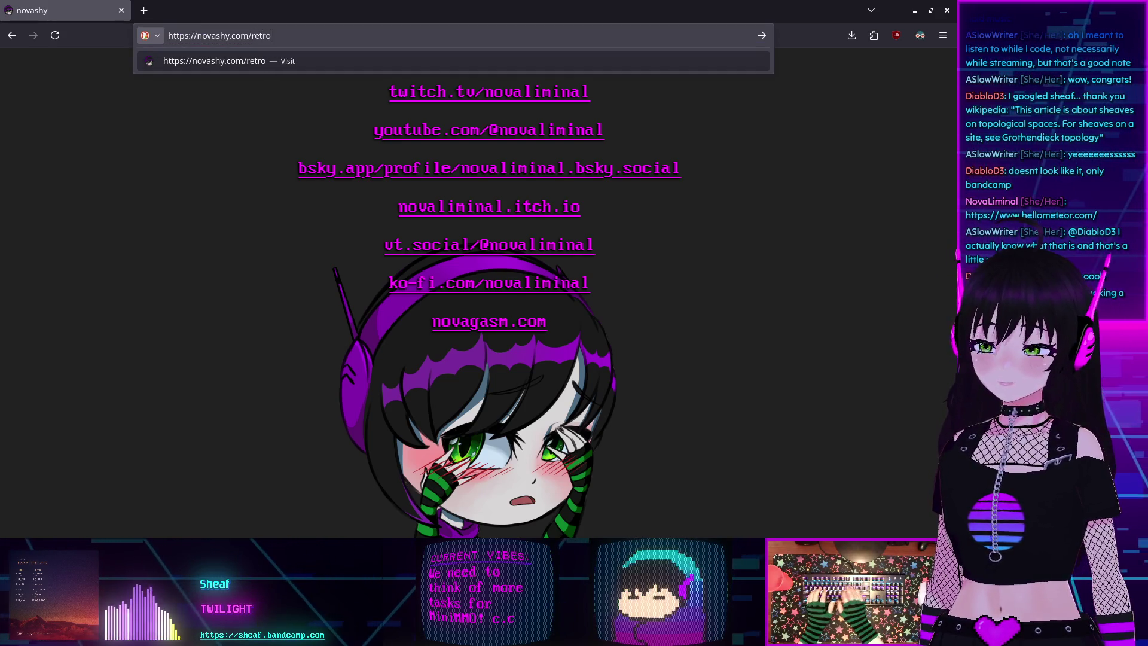
{"action": "key", "text": "BackSpace"}
{"action": "key", "text": "BackSpace"}
{"action": "key", "text": "BackSpace"}
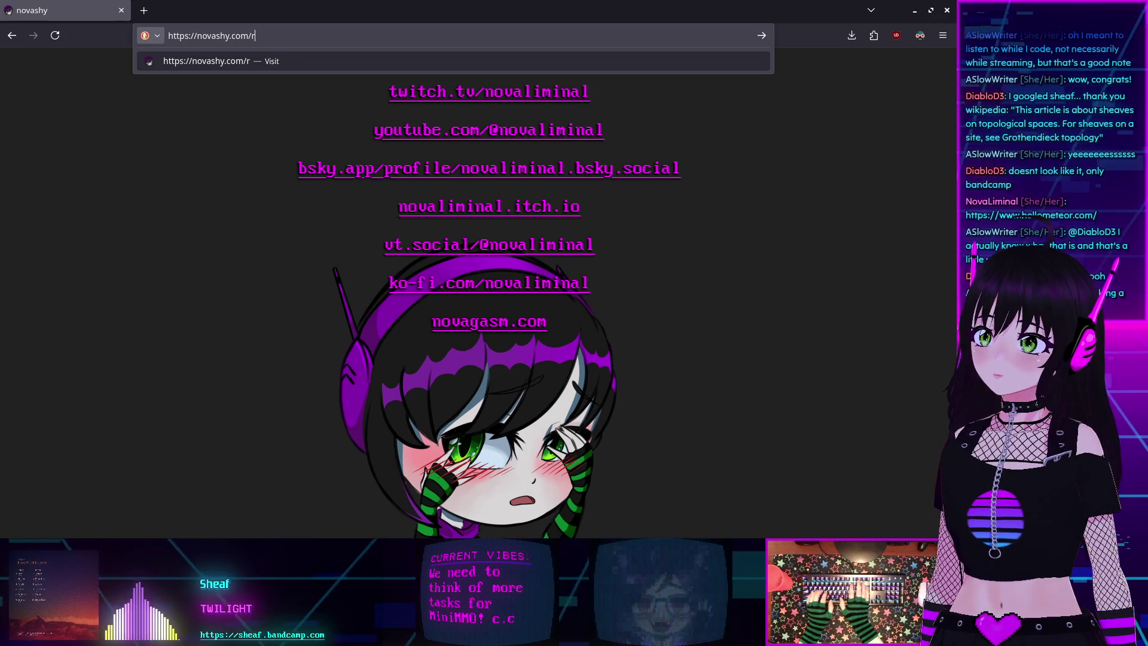
{"action": "type", "text": "webjam"}
{"action": "key", "text": "Return"}
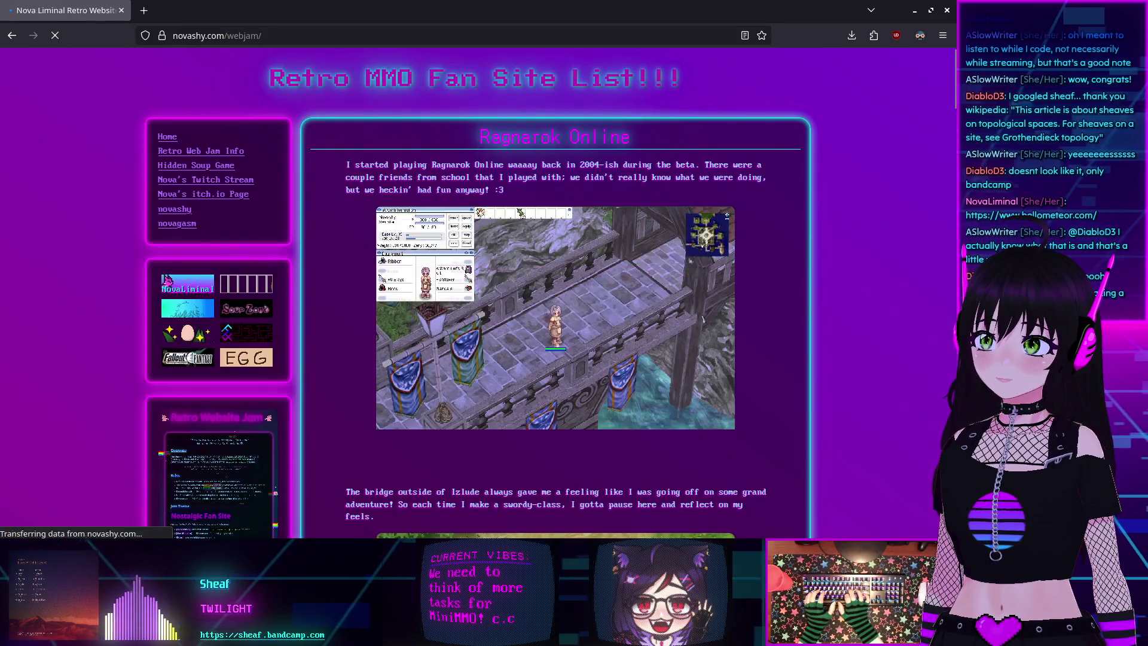
- Scroll to the bottom of the webjam page and start the embedded soup game
{"action": "scroll", "coordinate": [339, 196], "scroll_direction": "down", "scroll_amount": 12}
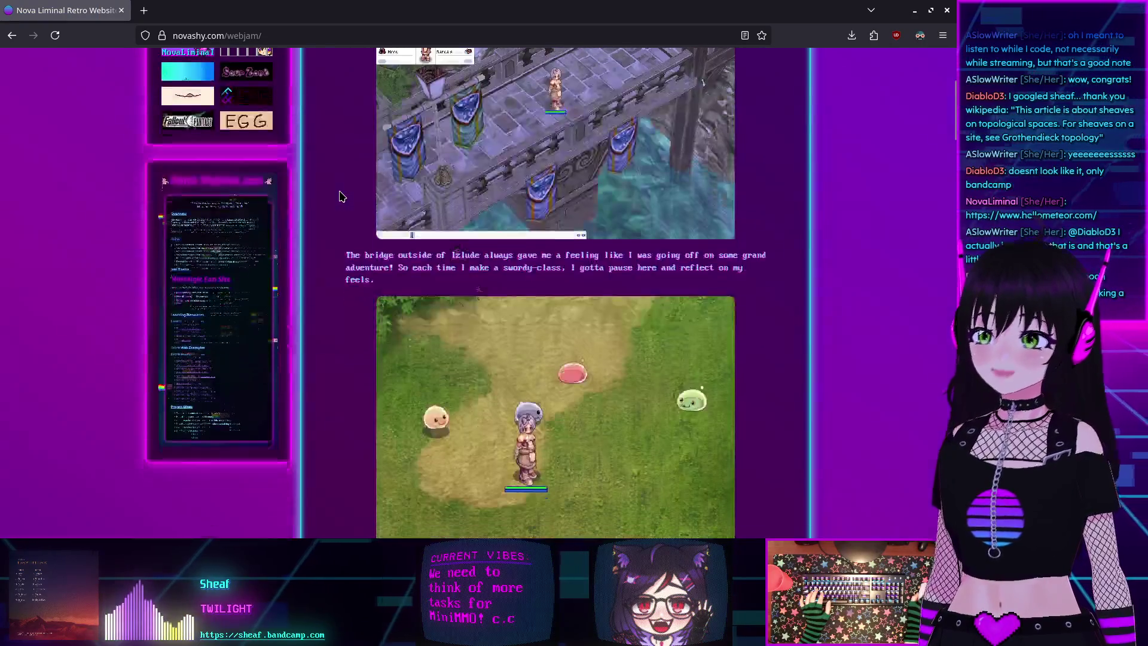
{"action": "scroll", "coordinate": [338, 194], "scroll_direction": "up", "scroll_amount": 15}
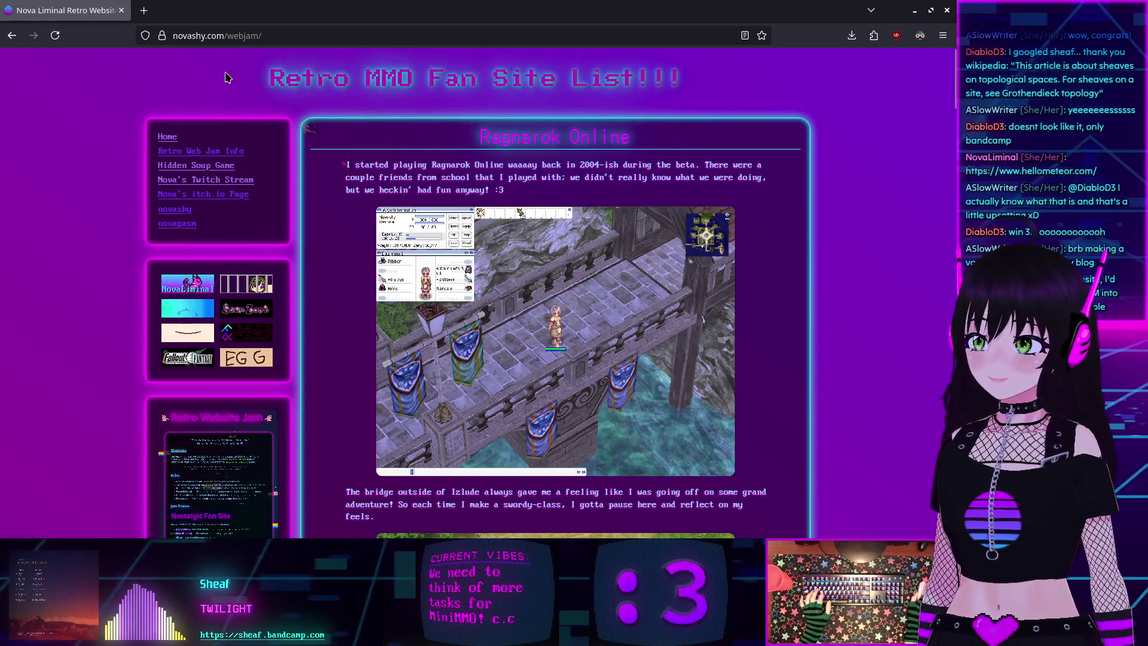
{"action": "left_click", "coordinate": [212, 41]}
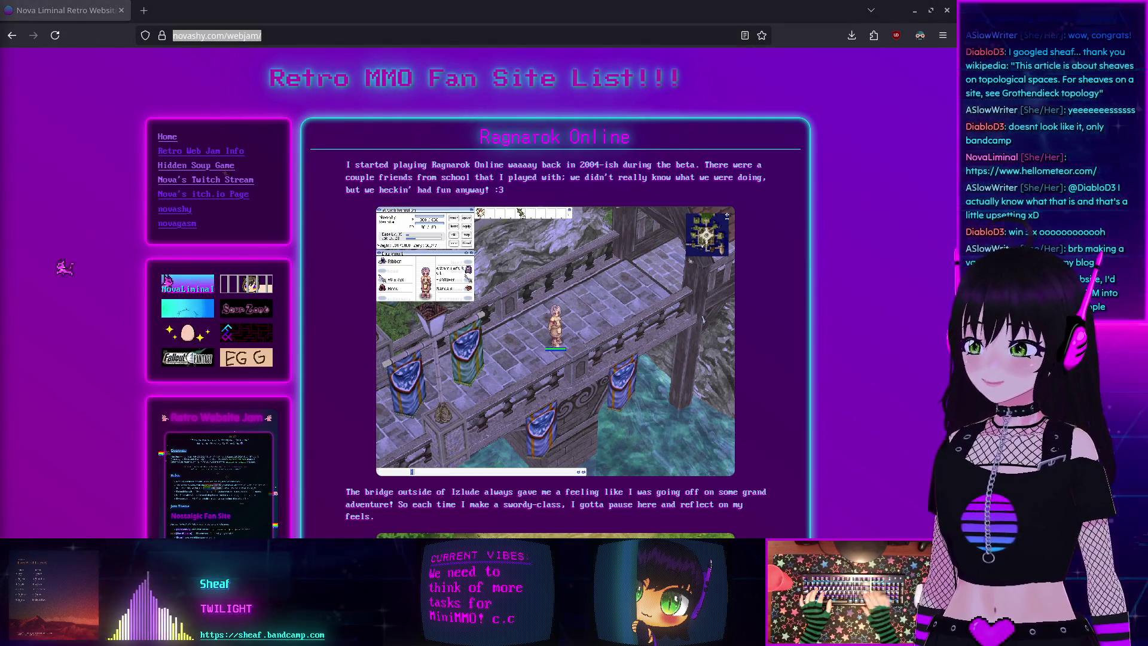
{"action": "scroll", "coordinate": [534, 352], "scroll_direction": "down", "scroll_amount": 4}
{"action": "scroll", "coordinate": [350, 335], "scroll_direction": "down", "scroll_amount": 20}
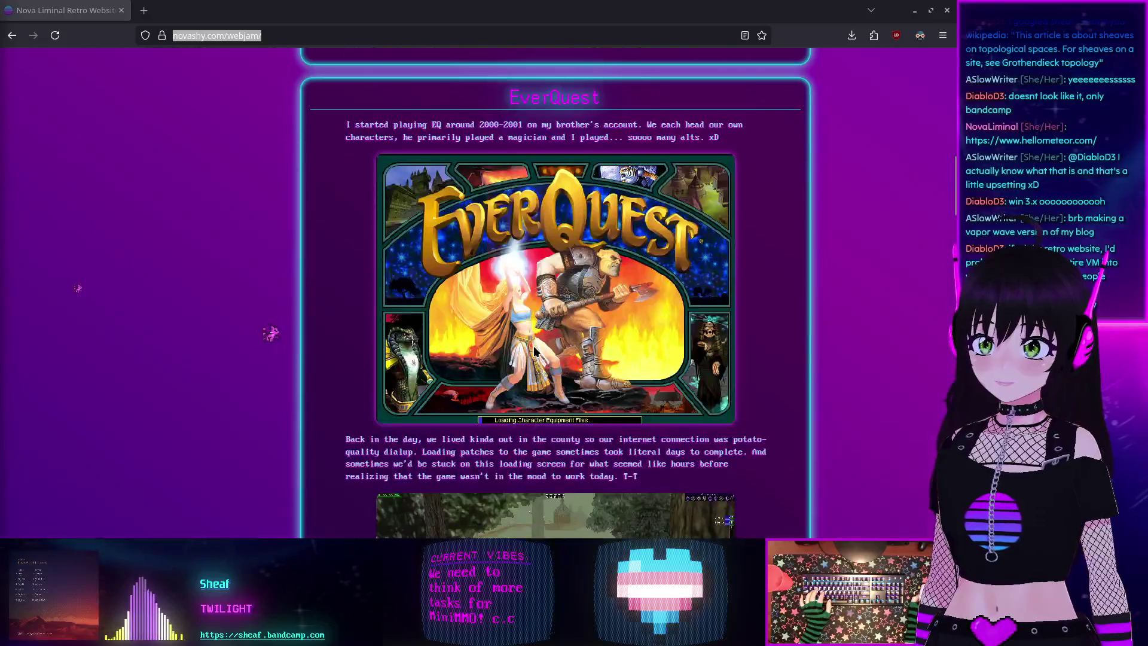
{"action": "scroll", "coordinate": [350, 335], "scroll_direction": "down", "scroll_amount": 10}
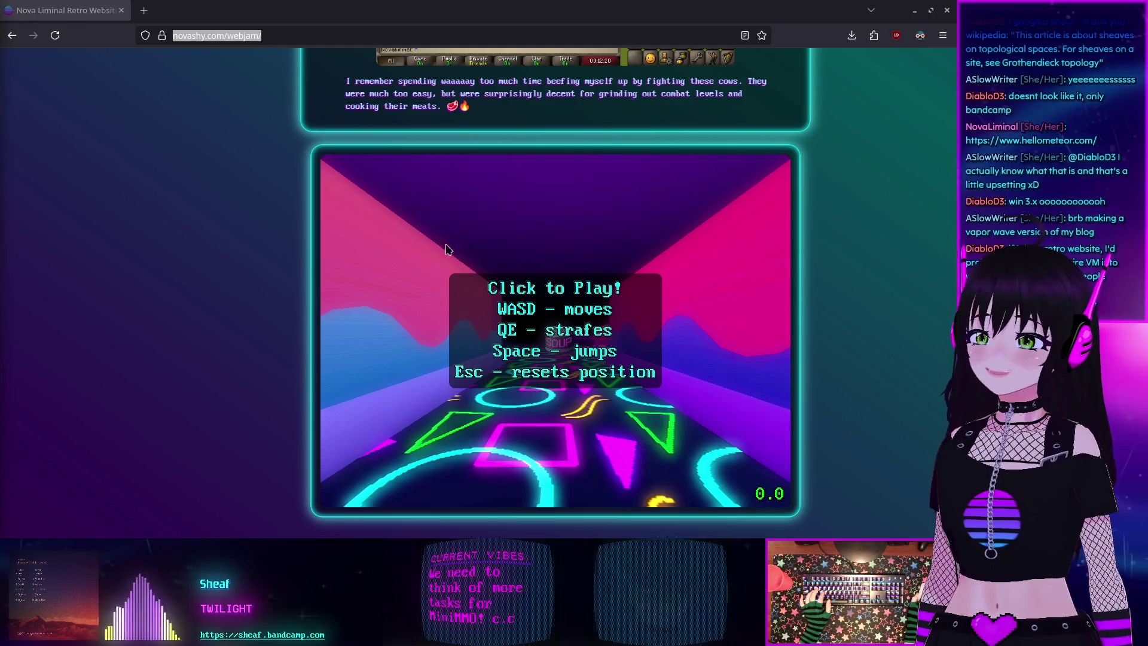
{"action": "left_click", "coordinate": [403, 251]}
- Walk onto the first soup can (Soups: 1/38) and head toward the pink corridor
{"action": "key", "text": "w"}
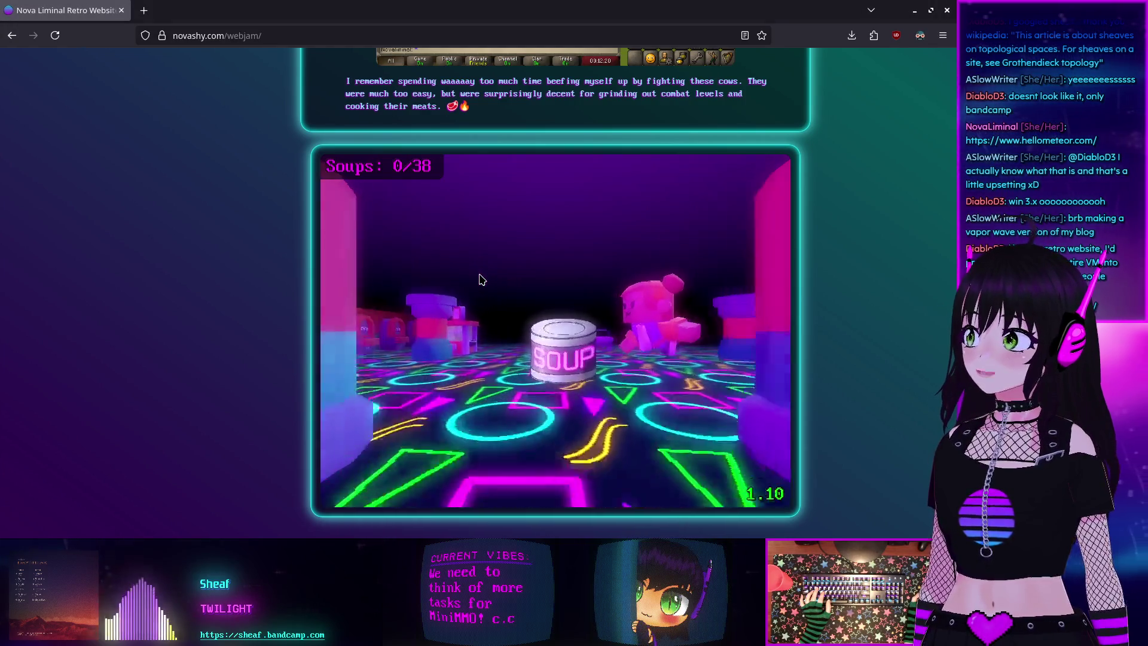
{"action": "key", "text": "a"}
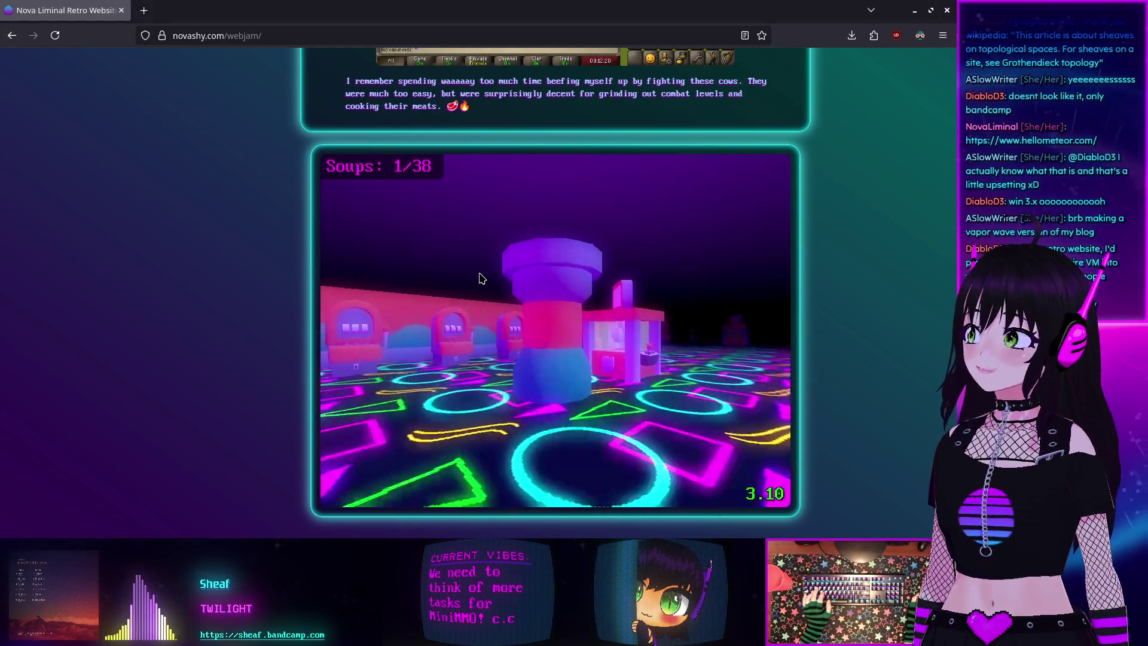
{"action": "key", "text": "w"}
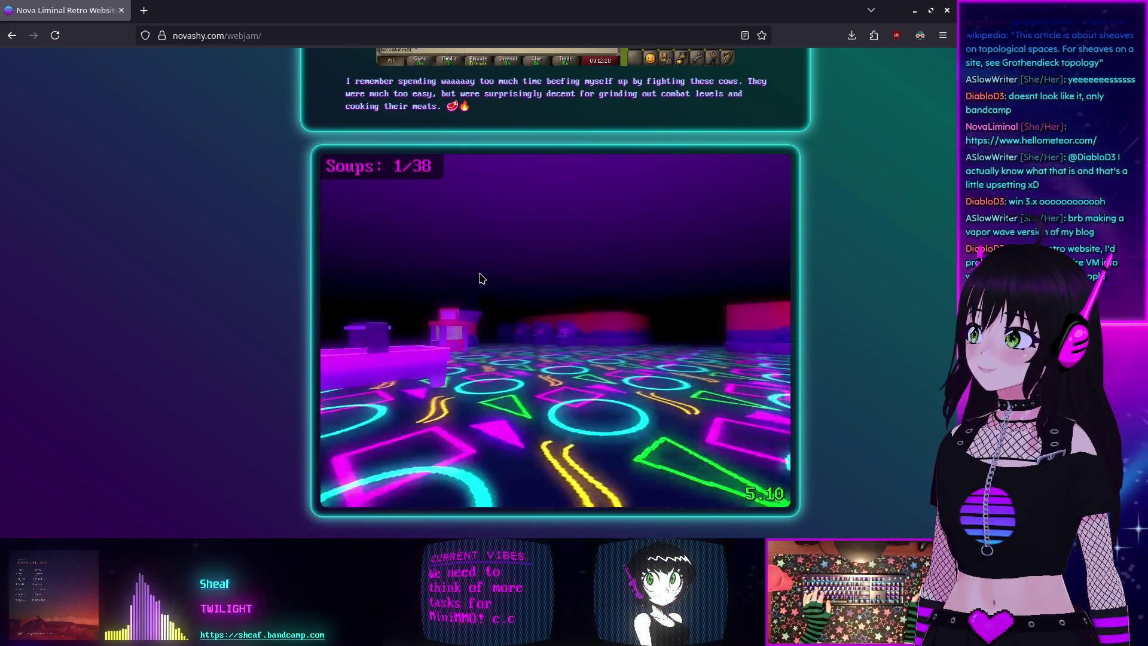
{"action": "key", "text": "w"}
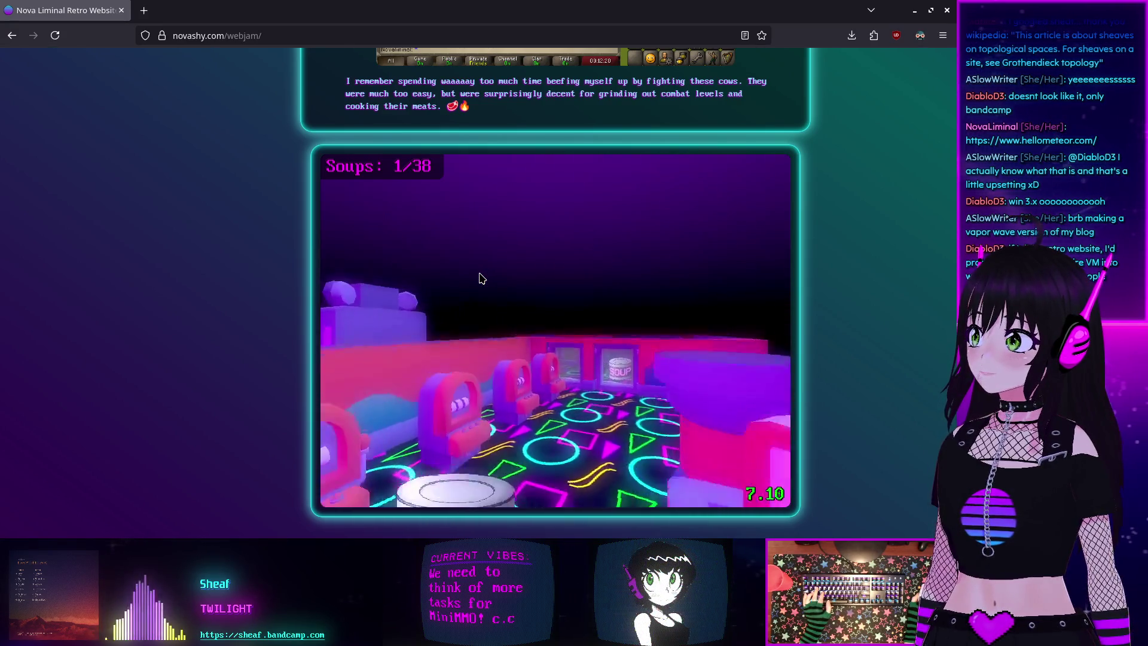
{"action": "key", "text": "w"}
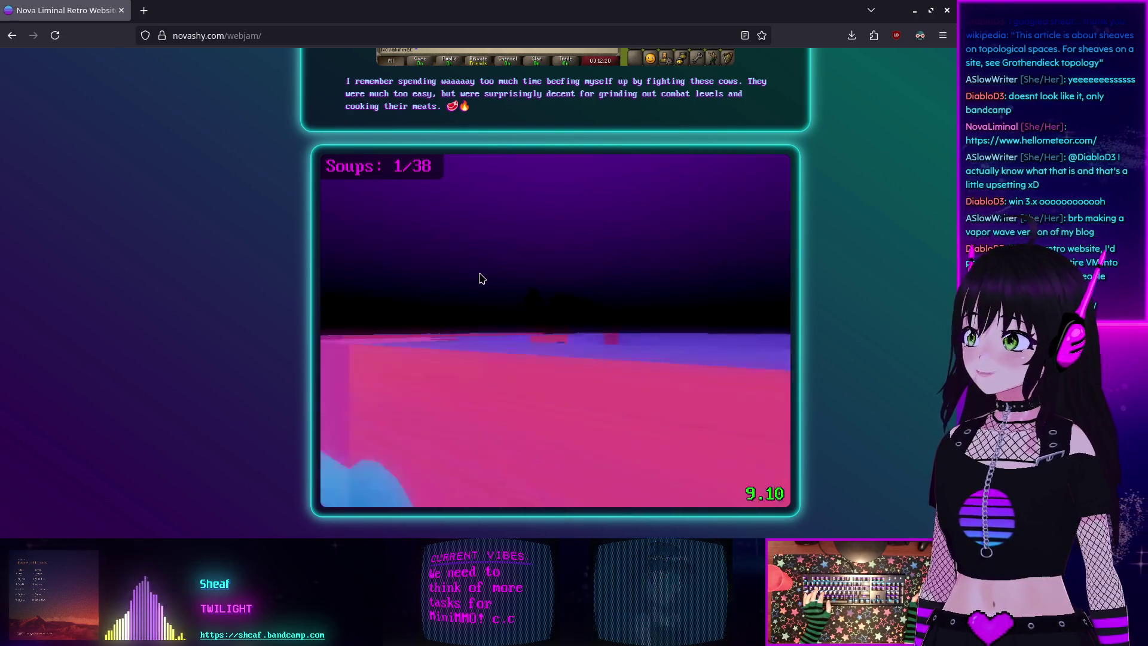
- Walk through the pink corridors and pillar room into the booth room
{"action": "key", "text": "w"}
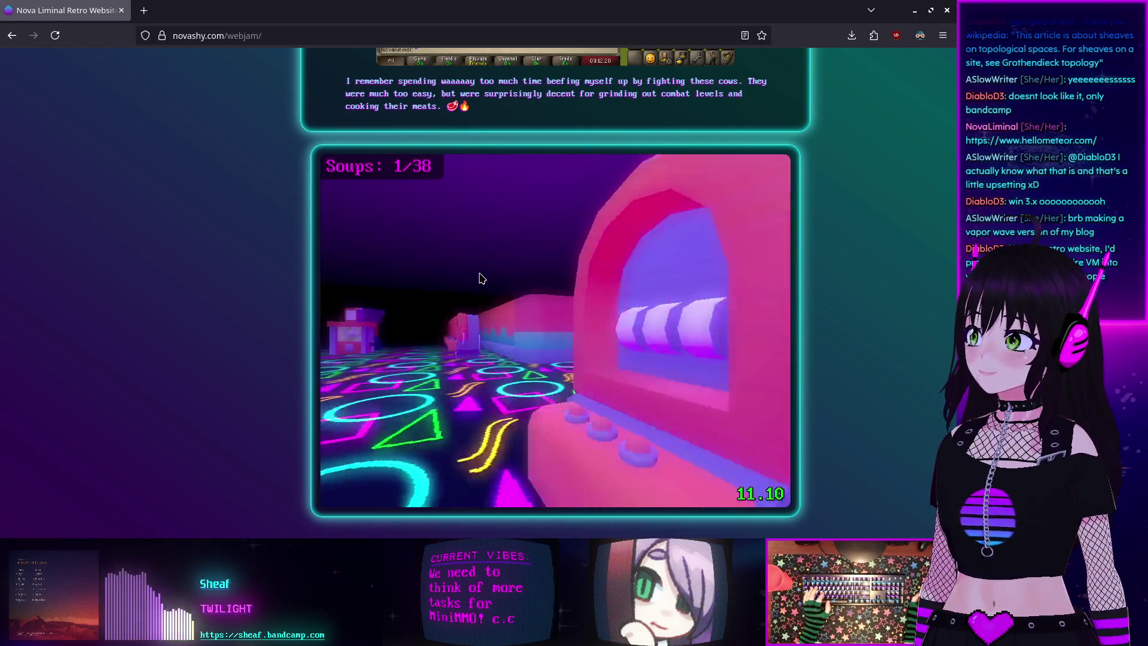
{"action": "key", "text": "w"}
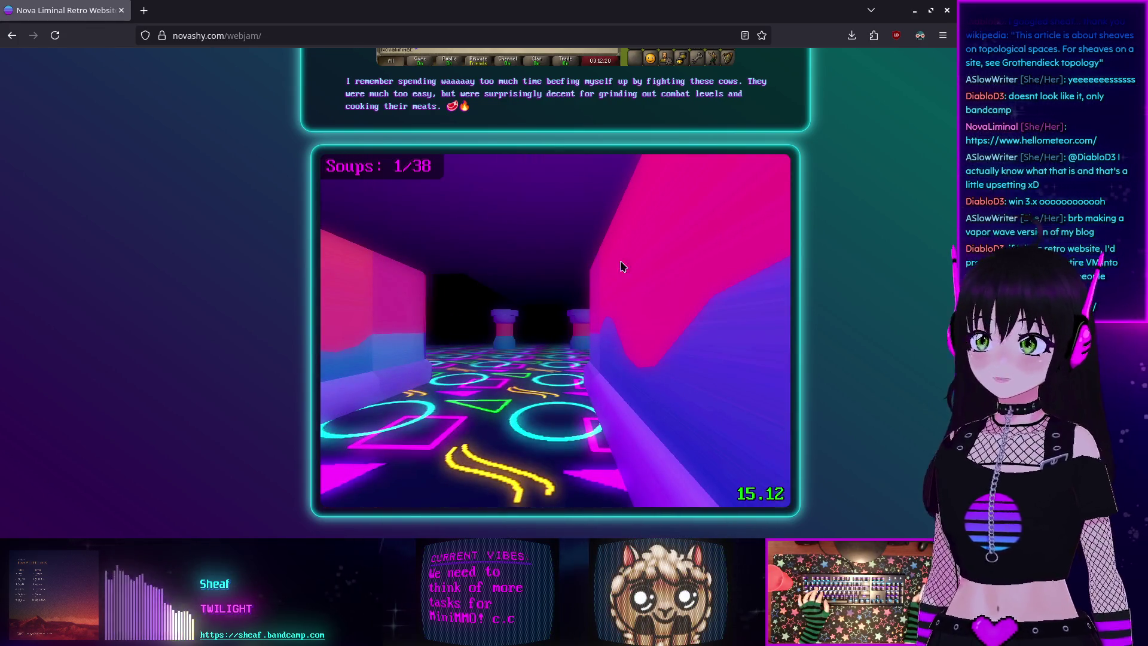
{"action": "key", "text": "w"}
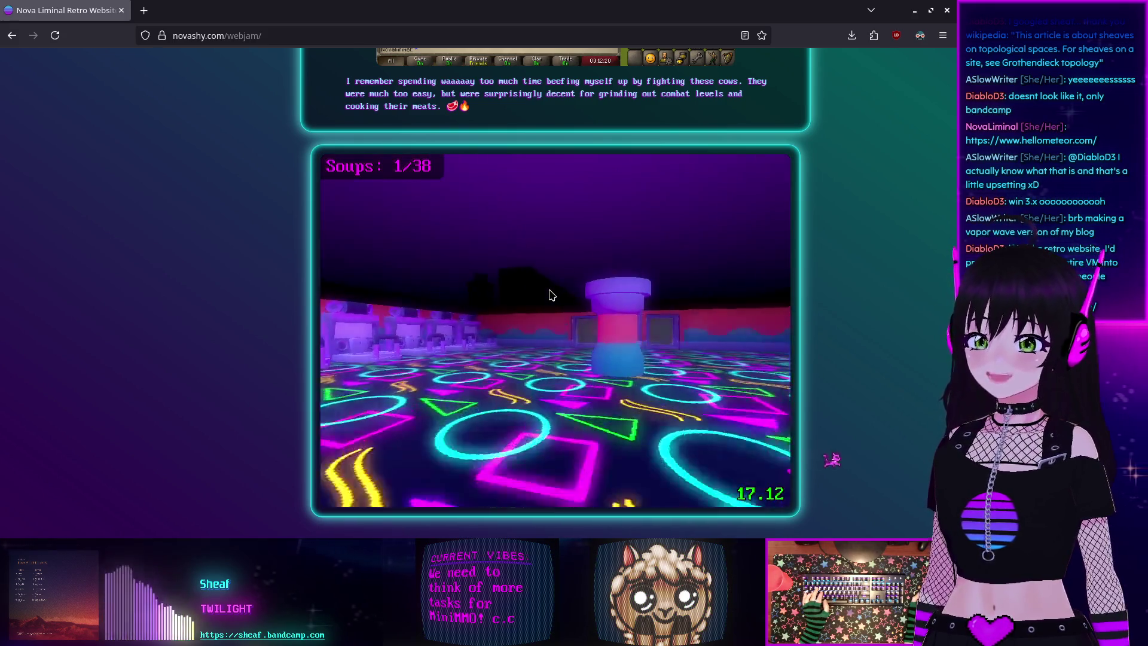
{"action": "key", "text": "a"}
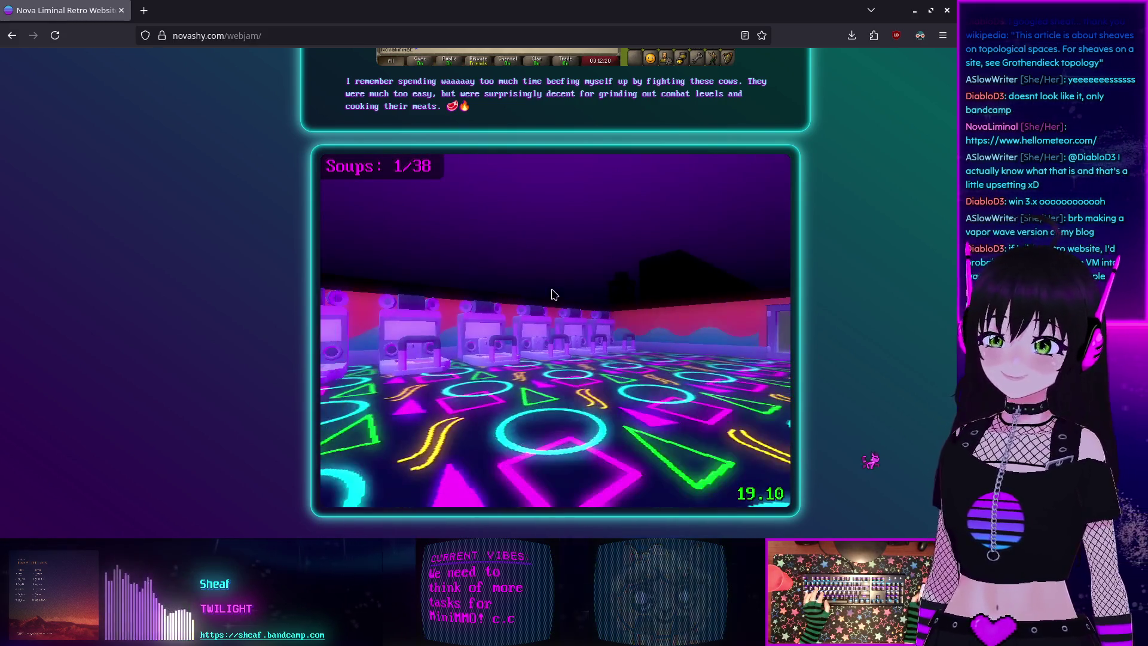
{"action": "key", "text": "w"}
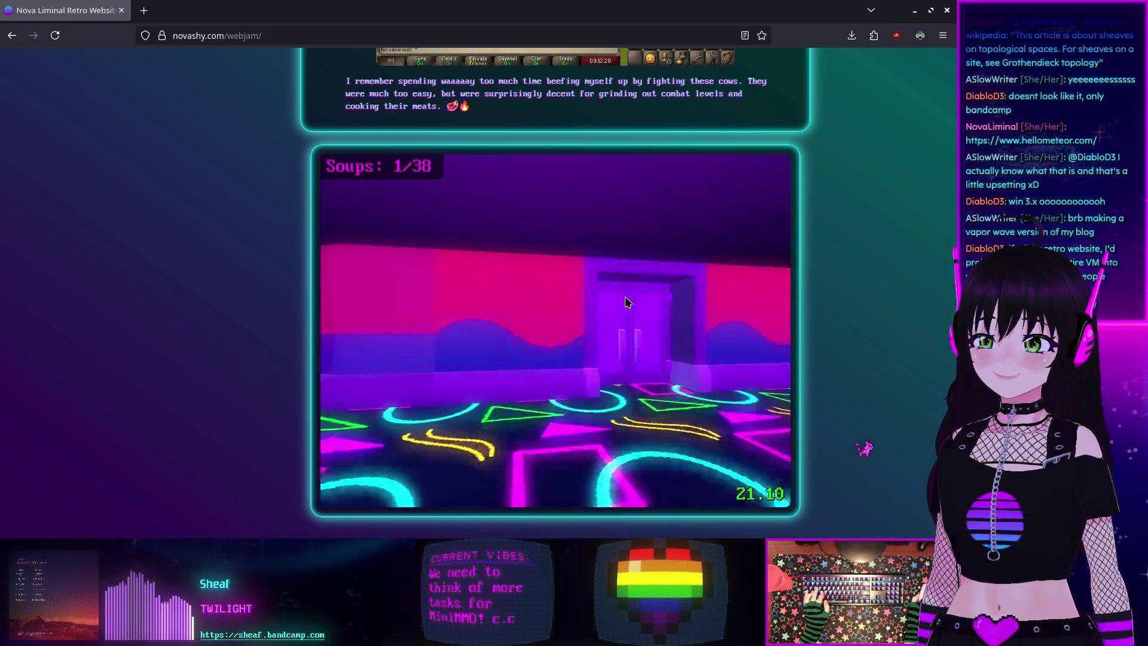
{"action": "key", "text": "w"}
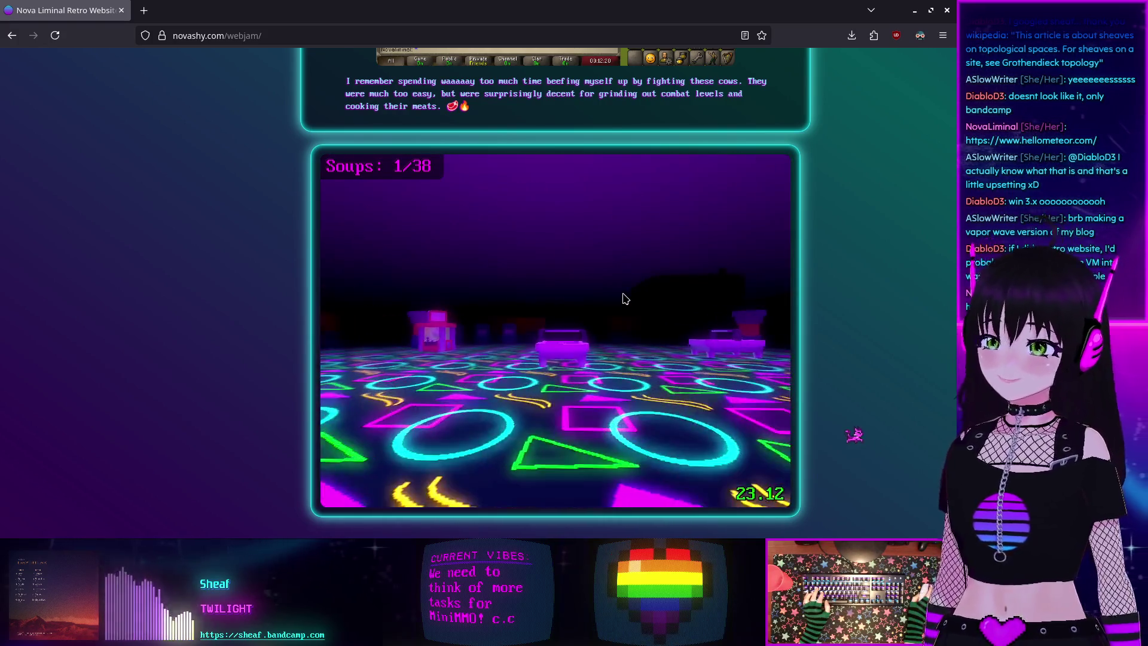
{"action": "key", "text": "a"}
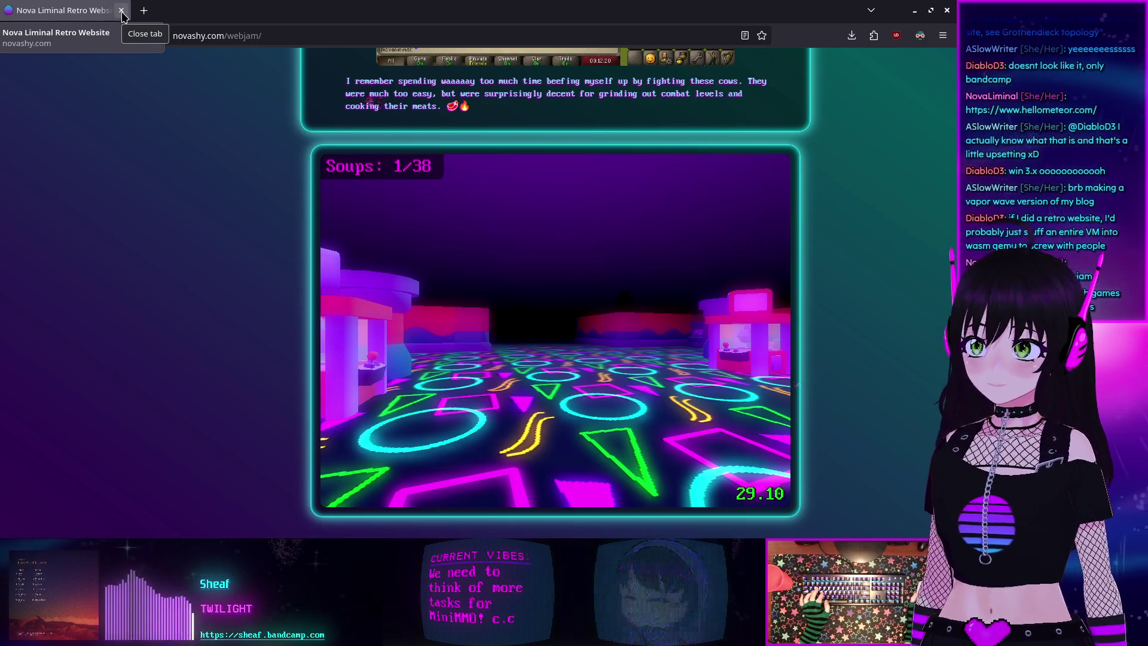
- Browse the fan site's Ragnarok Online, EverQuest, WoW Classic and RuneScape sections, then close Firefox
{"action": "scroll", "coordinate": [153, 250], "scroll_direction": "up", "scroll_amount": 5}
{"action": "scroll", "coordinate": [154, 251], "scroll_direction": "up", "scroll_amount": 3}
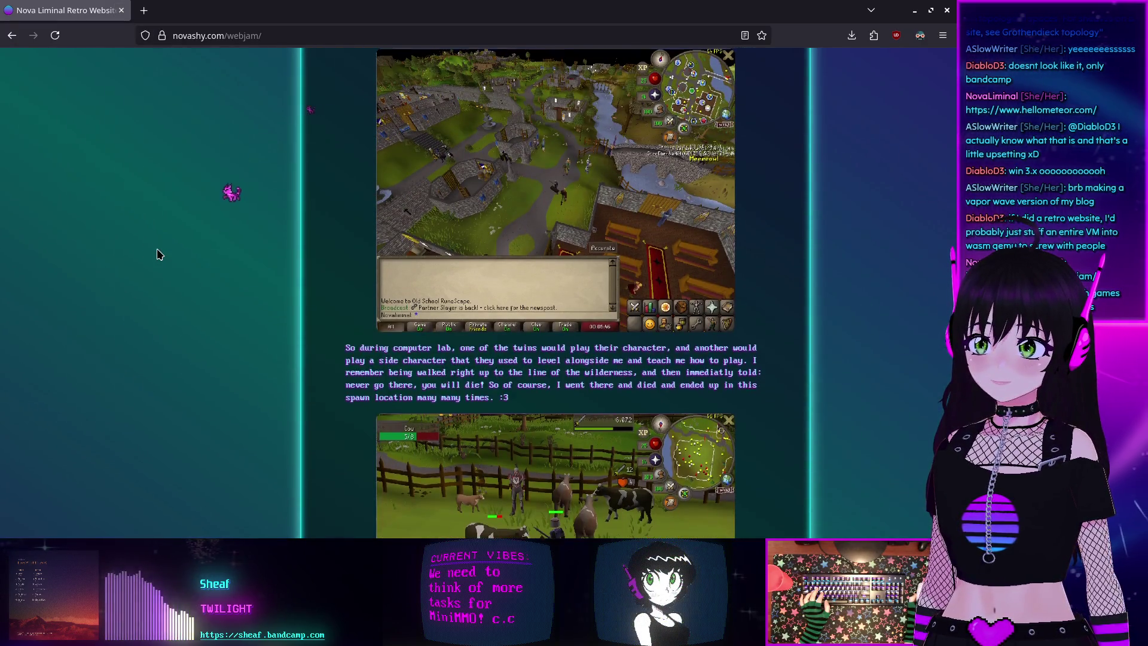
{"action": "scroll", "coordinate": [157, 251], "scroll_direction": "up", "scroll_amount": 12}
{"action": "scroll", "coordinate": [158, 254], "scroll_direction": "up", "scroll_amount": 15}
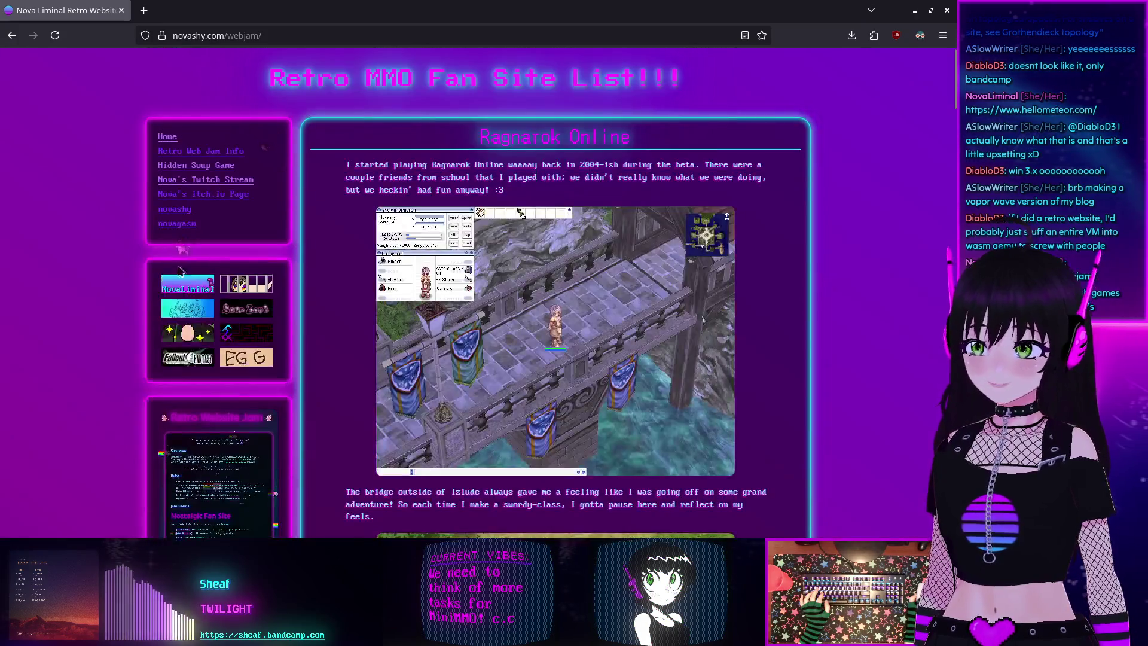
{"action": "scroll", "coordinate": [292, 297], "scroll_direction": "down", "scroll_amount": 10}
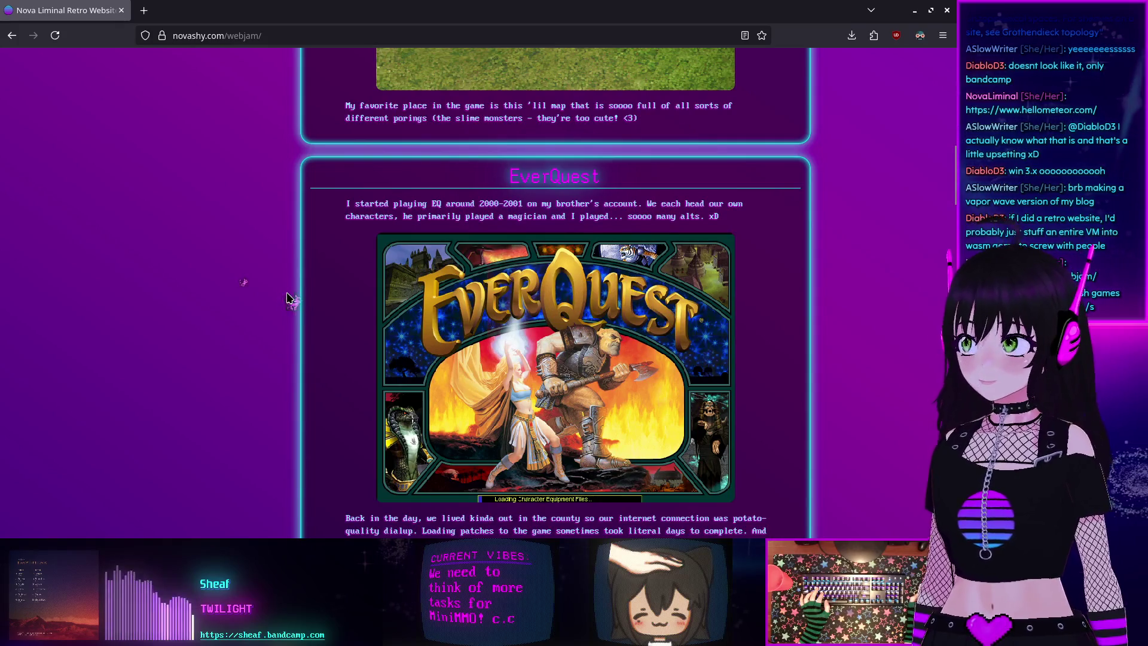
{"action": "scroll", "coordinate": [287, 297], "scroll_direction": "down", "scroll_amount": 10}
{"action": "scroll", "coordinate": [287, 297], "scroll_direction": "down", "scroll_amount": 3}
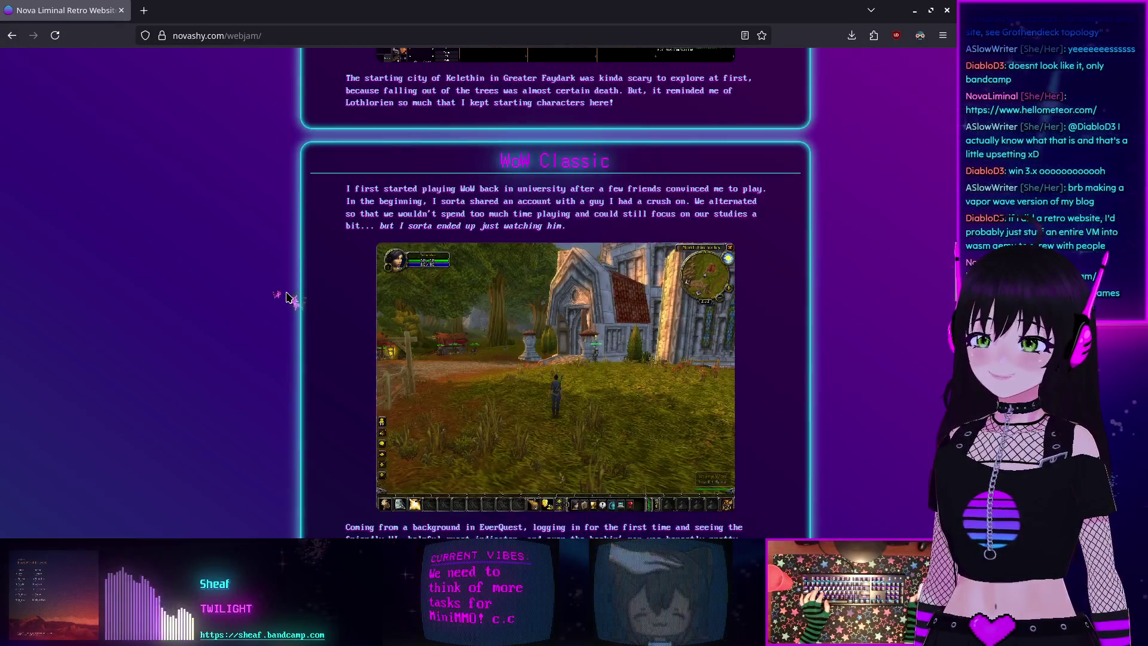
{"action": "scroll", "coordinate": [286, 297], "scroll_direction": "down", "scroll_amount": 10}
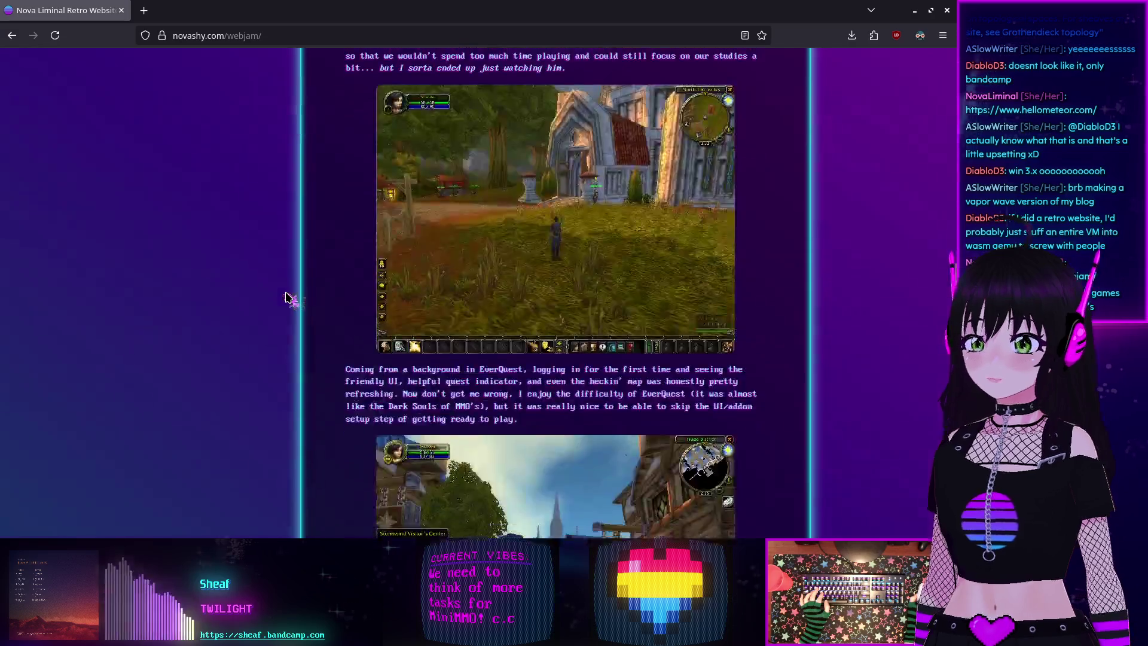
{"action": "scroll", "coordinate": [285, 297], "scroll_direction": "down", "scroll_amount": 5}
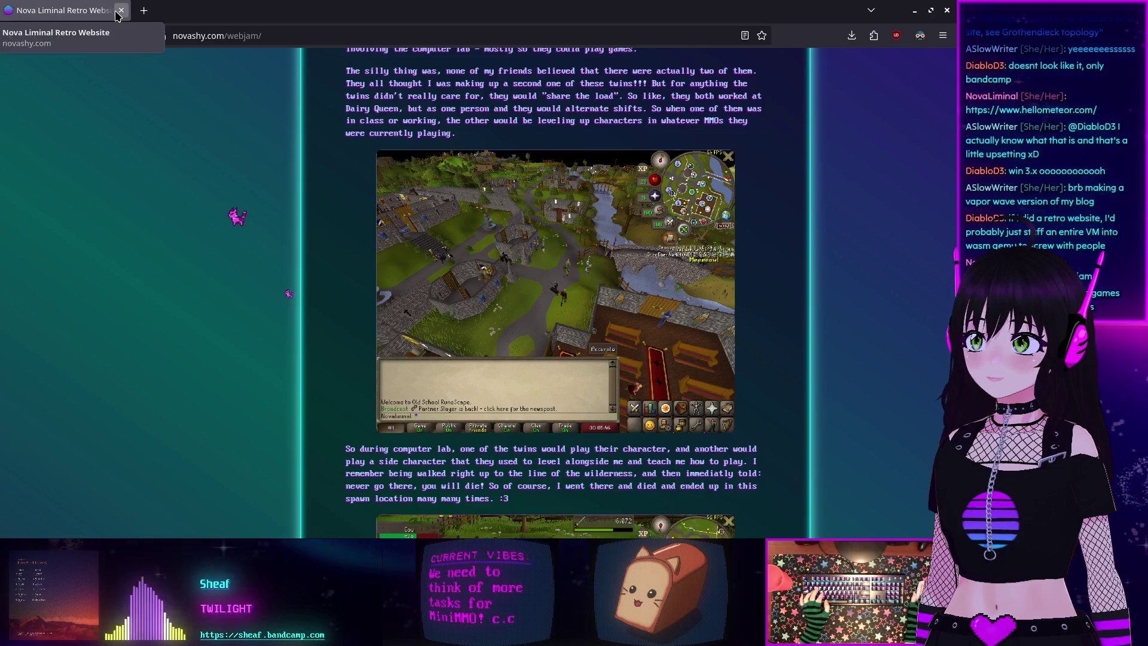
{"action": "key", "text": "ctrl+w"}
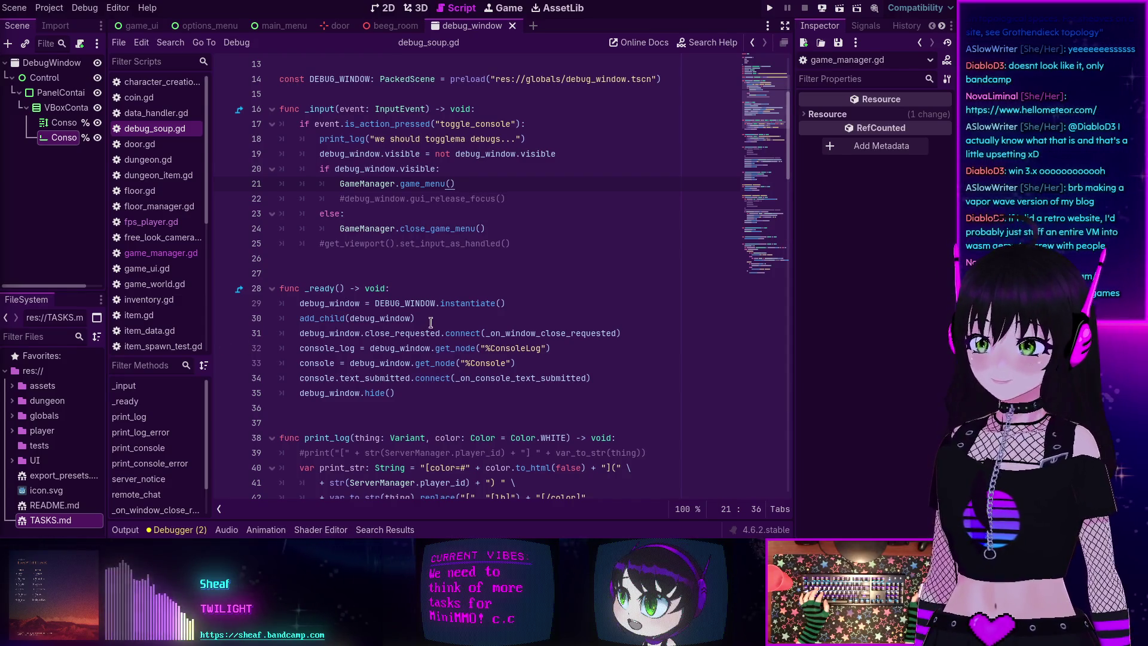
{"action": "scroll", "coordinate": [430, 323], "scroll_direction": "up", "scroll_amount": 4}
{"action": "scroll", "coordinate": [526, 334], "scroll_direction": "down", "scroll_amount": 3}
{"action": "left_click", "coordinate": [522, 272]}
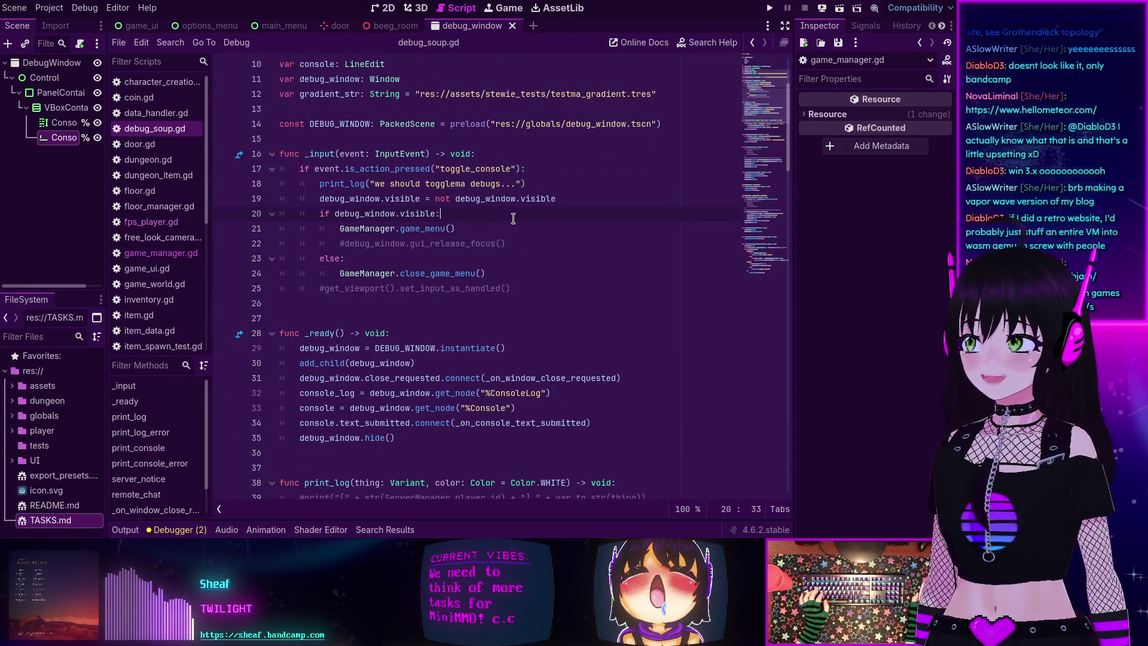
{"action": "scroll", "coordinate": [515, 239], "scroll_direction": "up", "scroll_amount": 2}
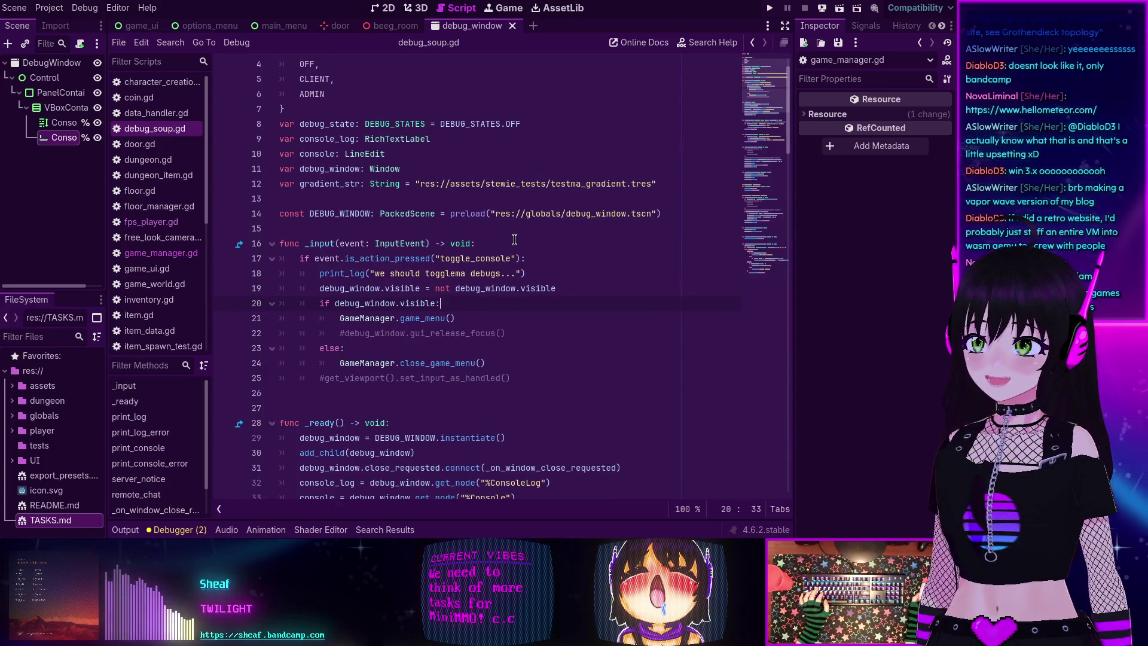
{"action": "scroll", "coordinate": [514, 240], "scroll_direction": "up", "scroll_amount": 1}
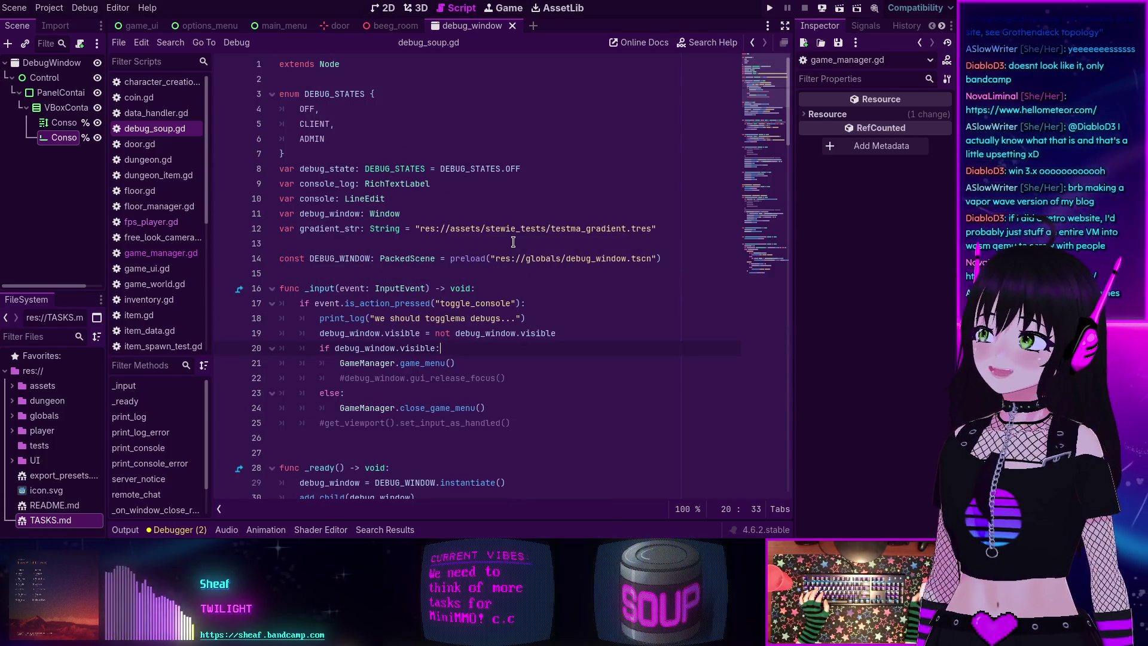
{"action": "mouse_move", "coordinate": [508, 229]}
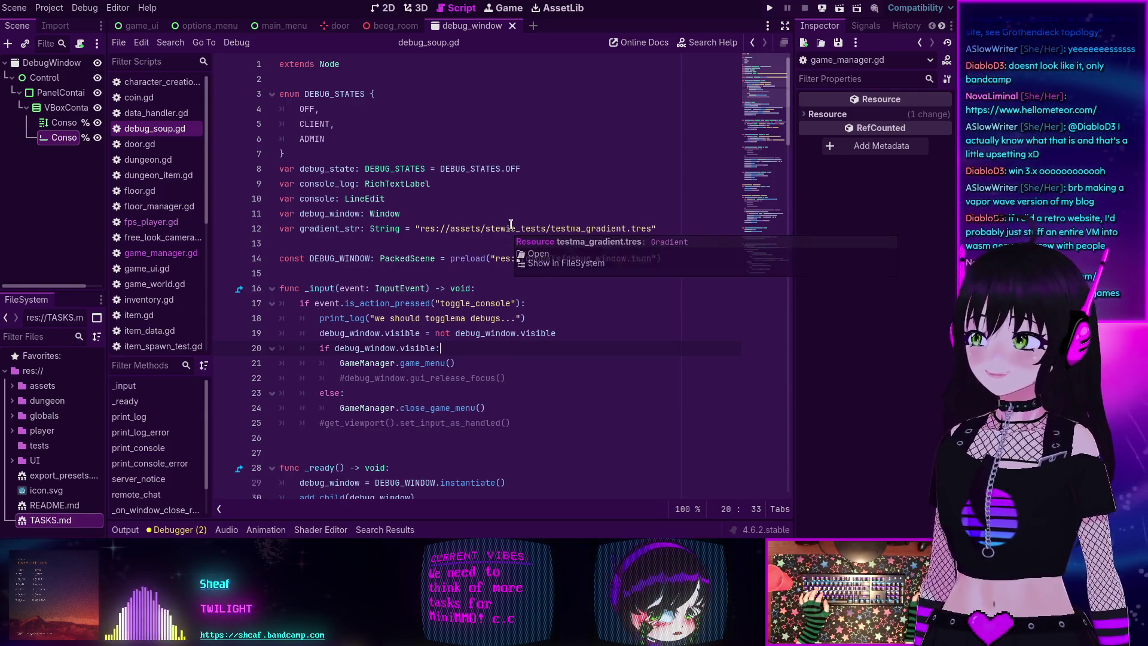
{"action": "scroll", "coordinate": [509, 227], "scroll_direction": "down", "scroll_amount": 2}
{"action": "scroll", "coordinate": [511, 224], "scroll_direction": "down", "scroll_amount": 8}
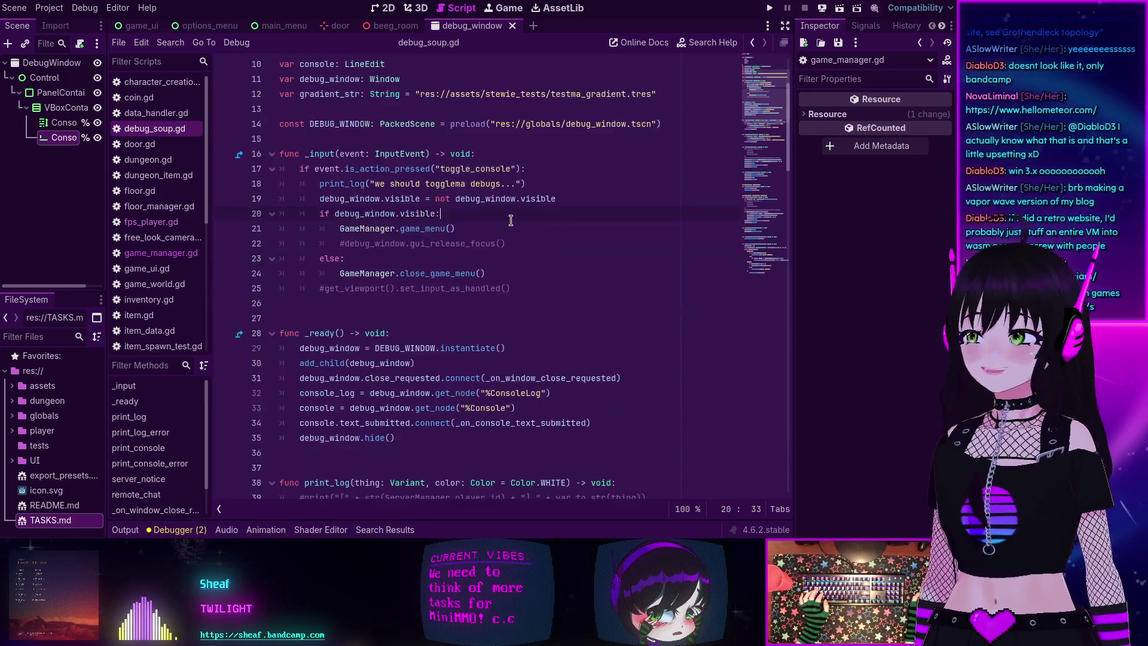
{"action": "scroll", "coordinate": [508, 224], "scroll_direction": "down", "scroll_amount": 12}
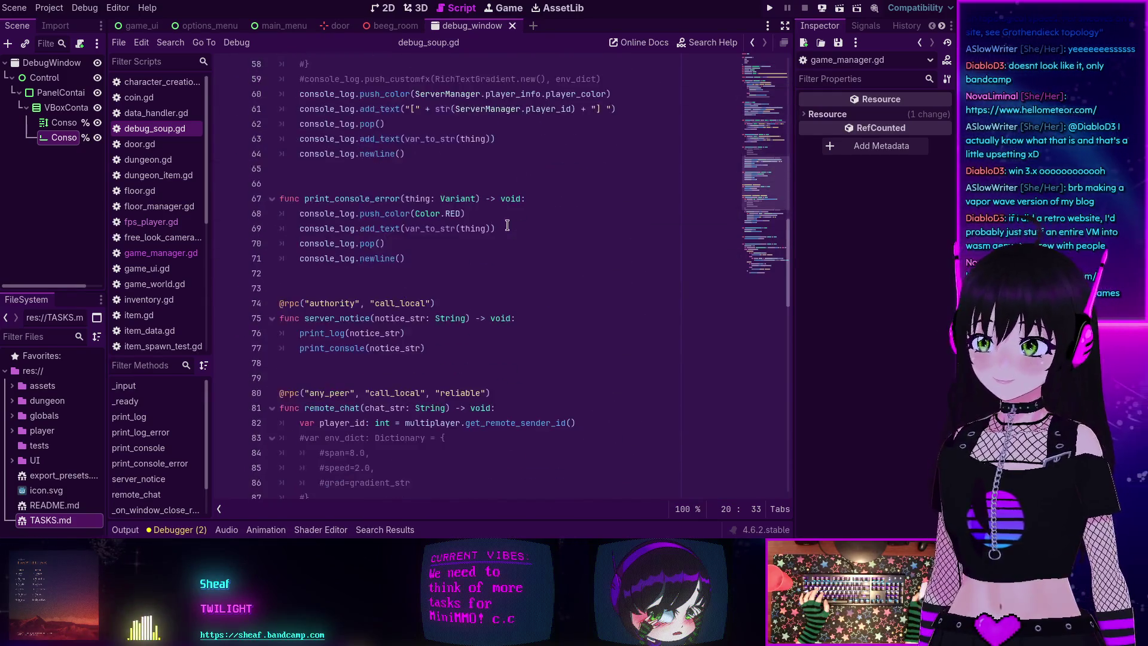
{"action": "scroll", "coordinate": [507, 224], "scroll_direction": "up", "scroll_amount": 20}
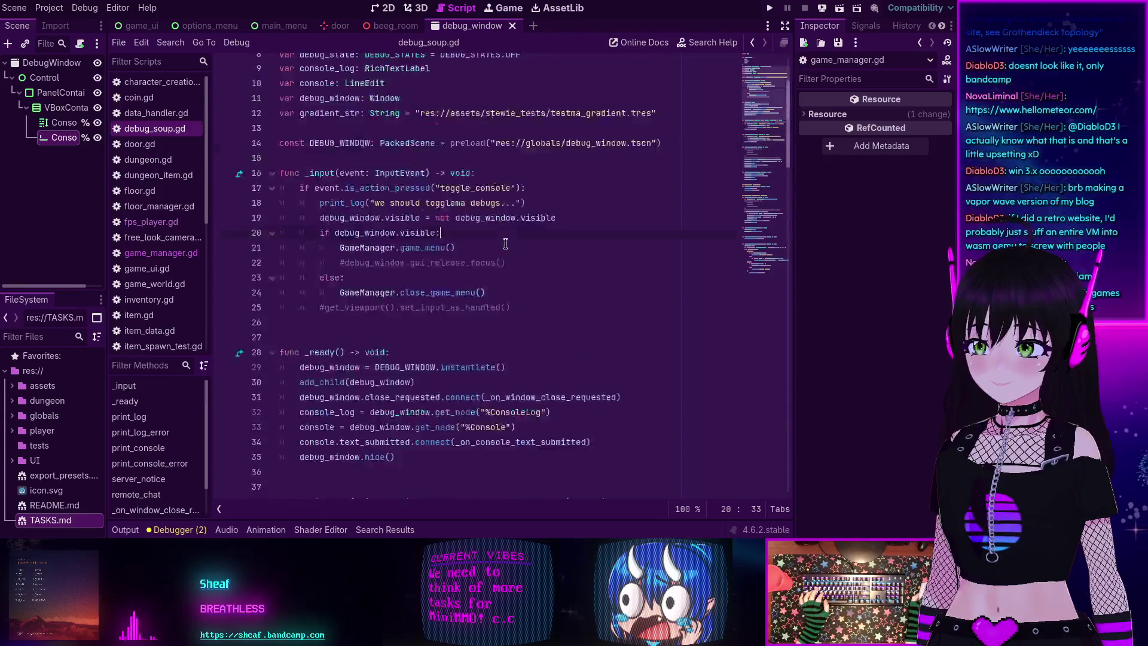
{"action": "double_click", "coordinate": [338, 332]}
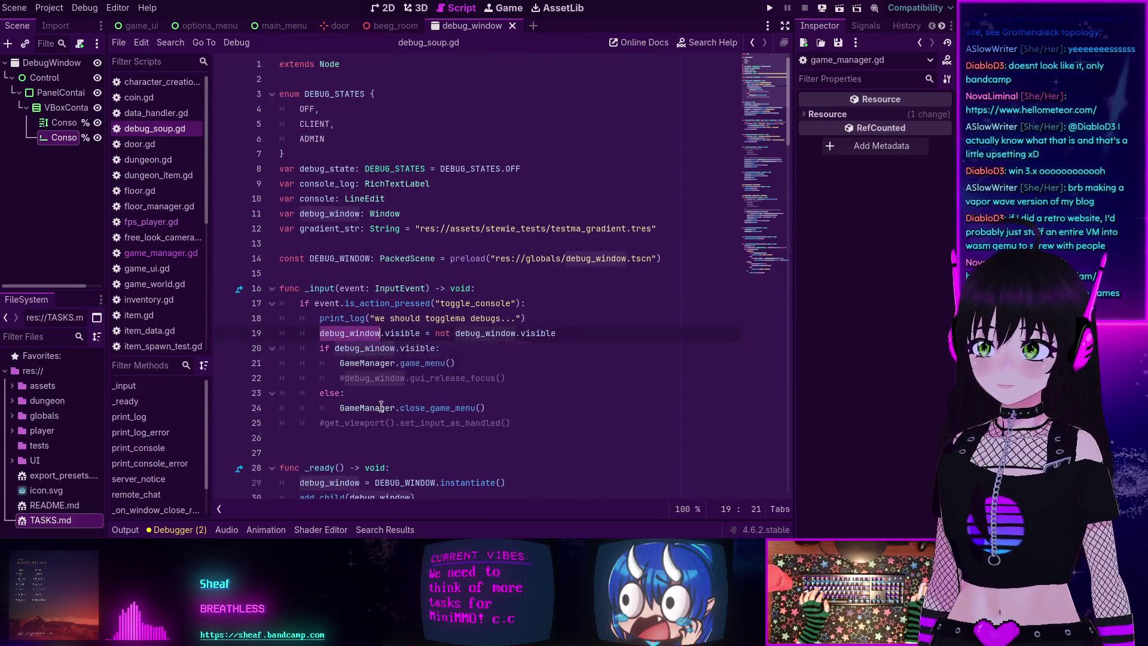
{"action": "double_click", "coordinate": [431, 423]}
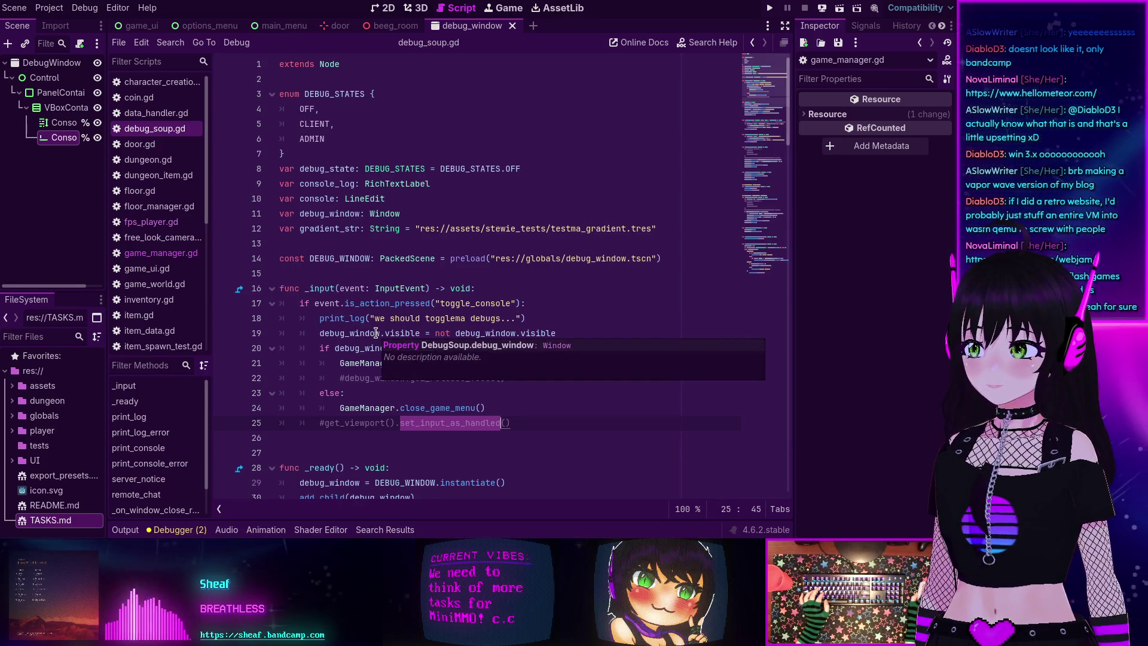
{"action": "left_click", "coordinate": [344, 333]}
{"action": "left_click_drag", "start_coordinate": [314, 333], "coordinate": [556, 333]}
{"action": "left_click", "coordinate": [428, 333]}
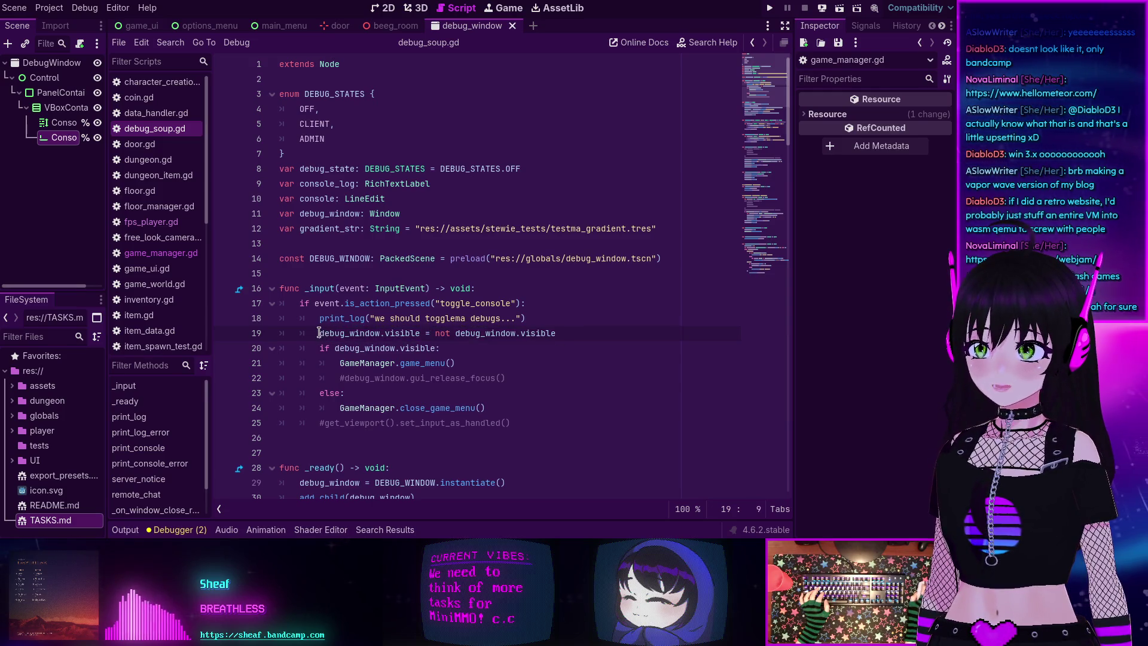
{"action": "scroll", "coordinate": [318, 332], "scroll_direction": "down", "scroll_amount": 5}
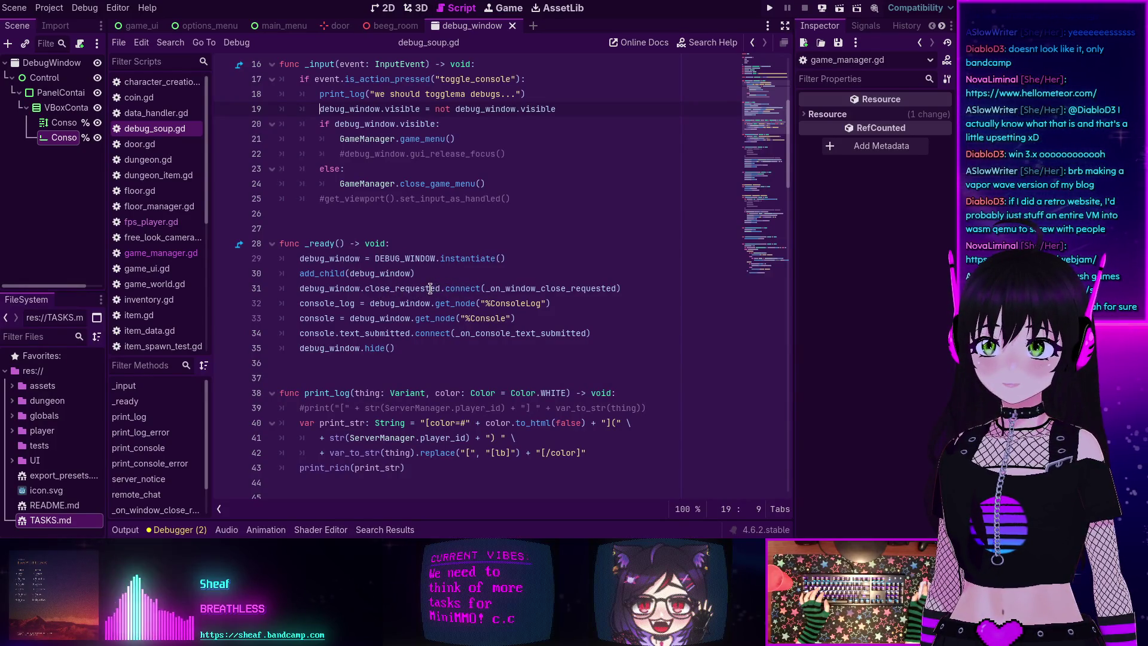
{"action": "double_click", "coordinate": [508, 288]}
{"action": "scroll", "coordinate": [485, 298], "scroll_direction": "down", "scroll_amount": 7}
{"action": "scroll", "coordinate": [485, 297], "scroll_direction": "down", "scroll_amount": 5}
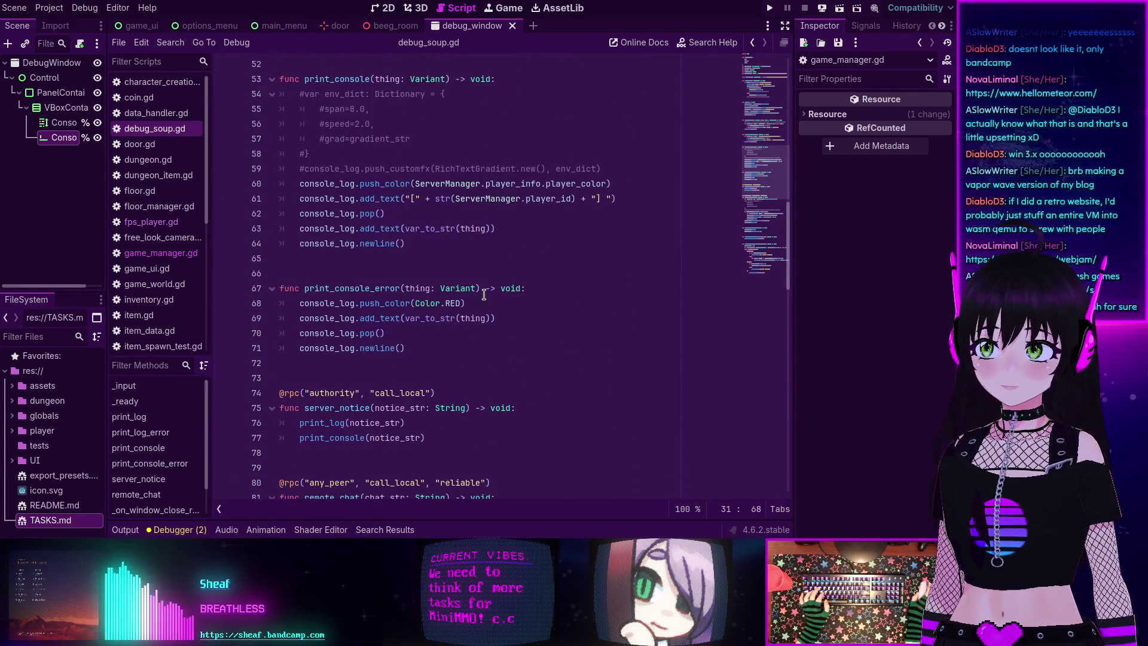
{"action": "scroll", "coordinate": [484, 294], "scroll_direction": "down", "scroll_amount": 10}
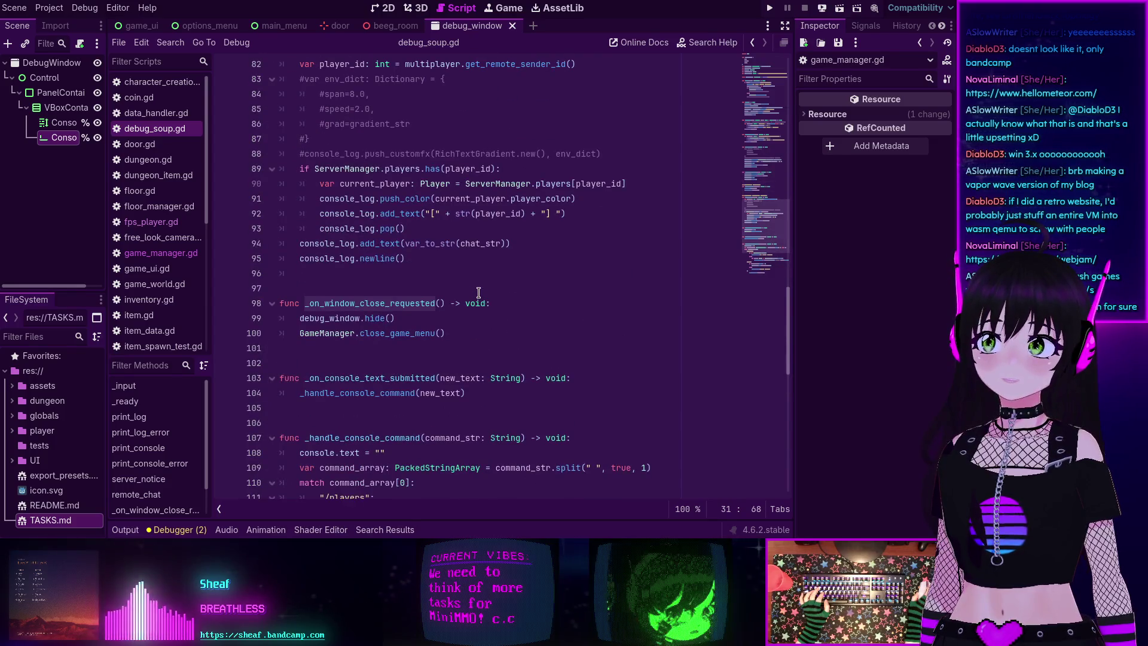
{"action": "mouse_move", "coordinate": [367, 318]}
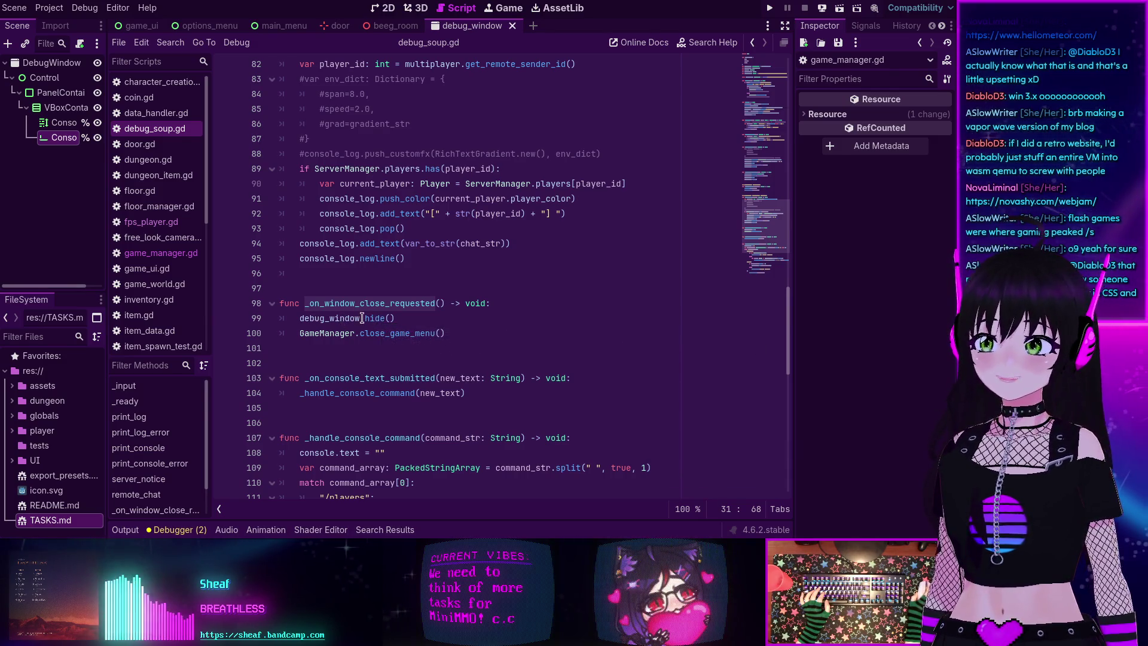
{"action": "scroll", "coordinate": [371, 323], "scroll_direction": "up", "scroll_amount": 20}
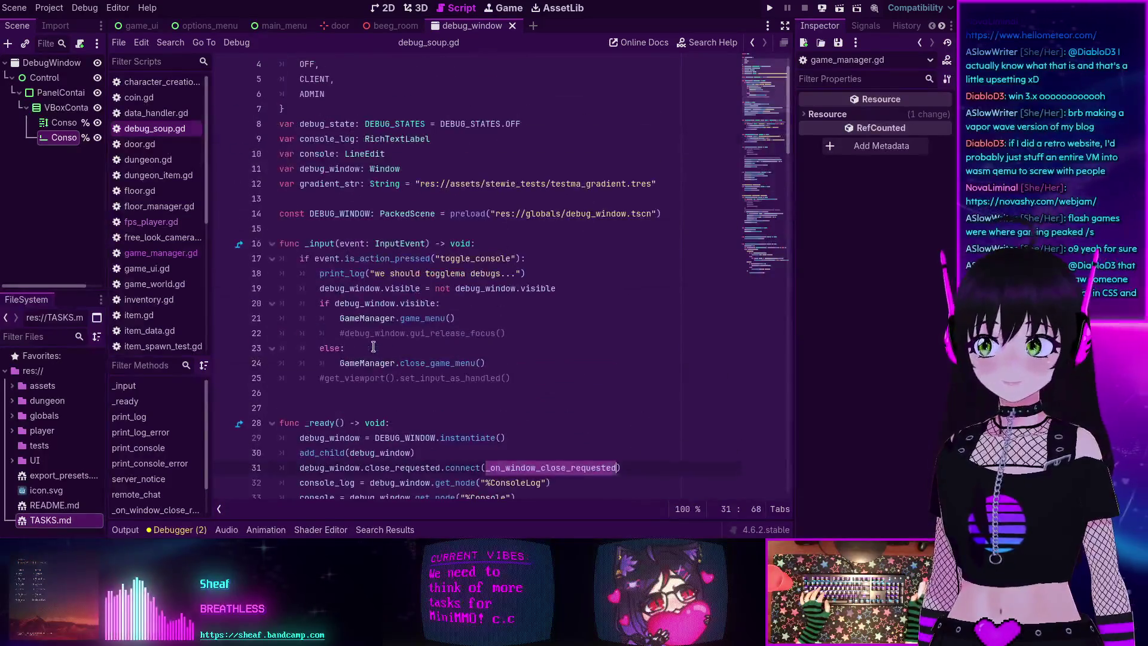
- Check the documentation popups for close_game_menu and debug_window.visible, then switch to Infinite Mac in Firefox
{"action": "scroll", "coordinate": [373, 346], "scroll_direction": "up", "scroll_amount": 5}
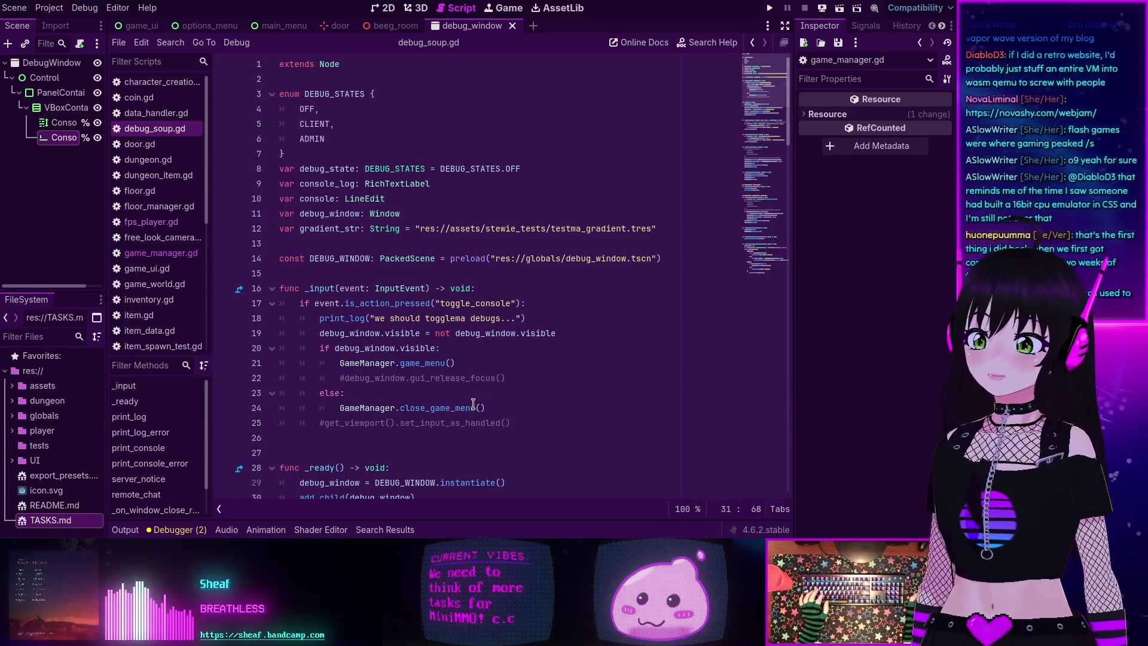
{"action": "mouse_move", "coordinate": [457, 403]}
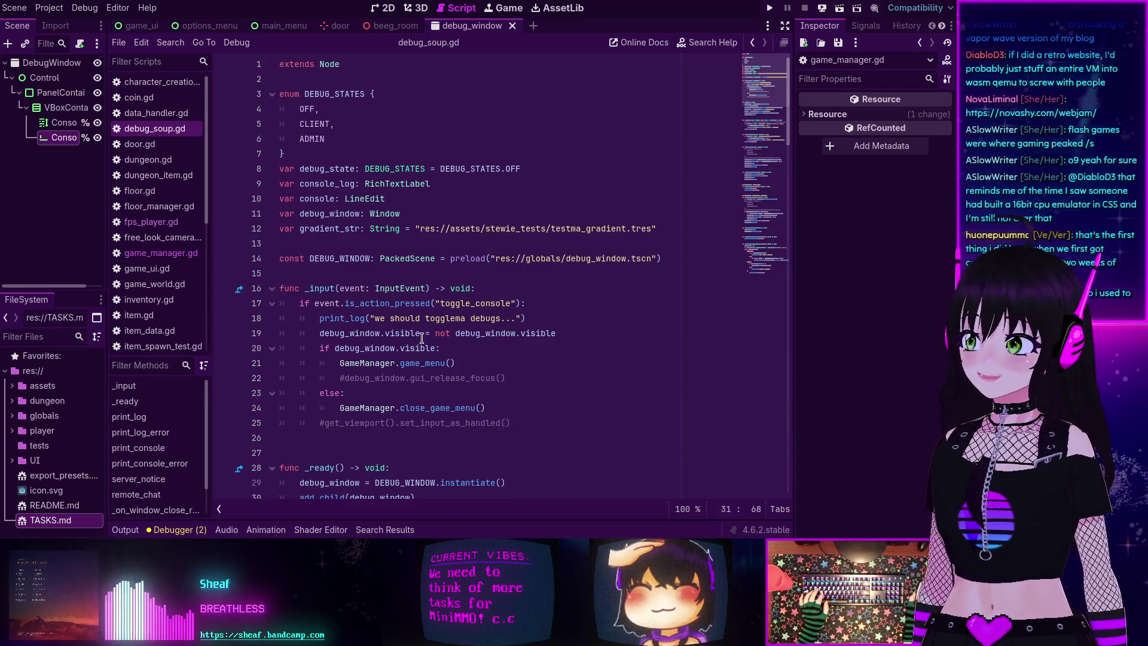
{"action": "mouse_move", "coordinate": [422, 339]}
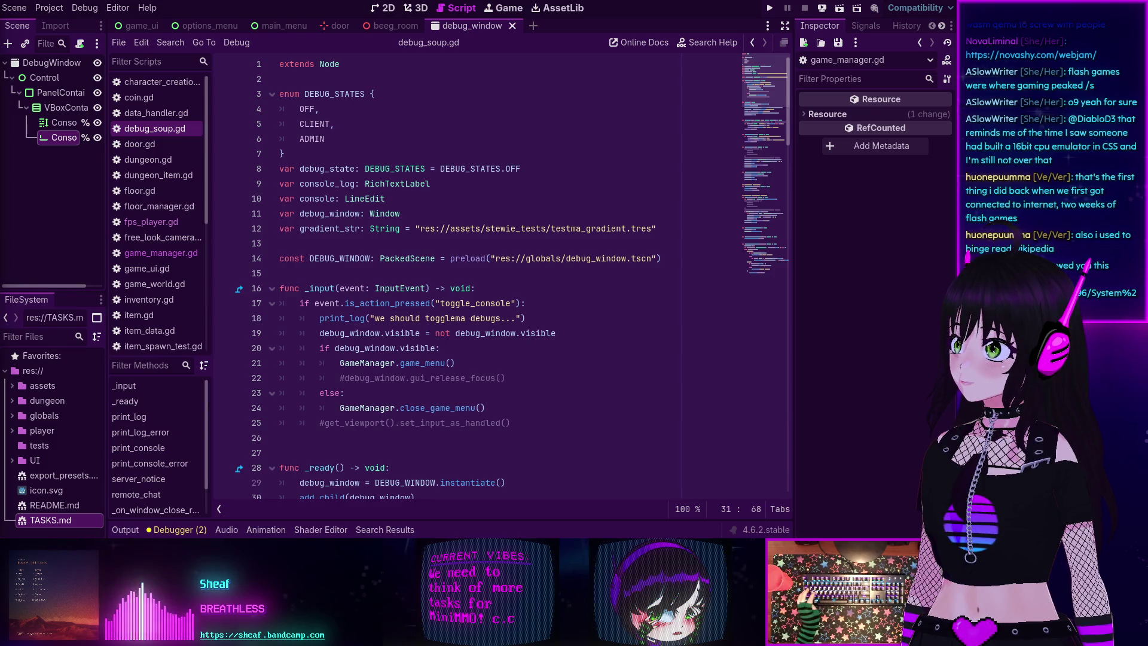
{"action": "key", "text": "alt+Tab"}
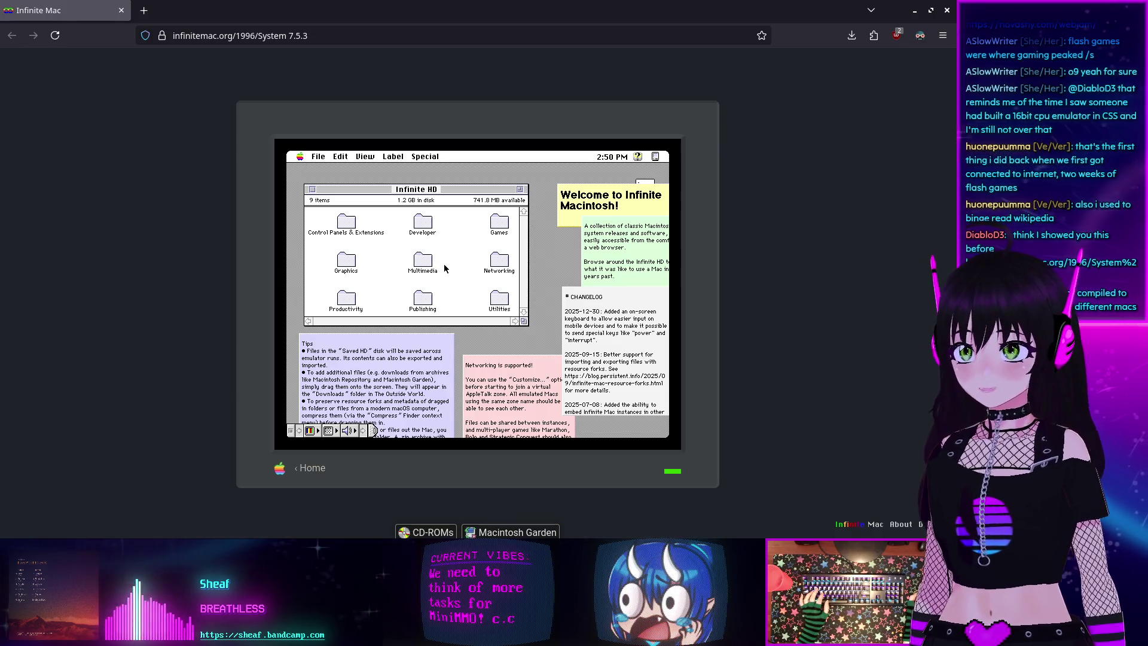
- Open the Games folder on Infinite HD and then the Warcraft - Orcs & Humans folder
{"action": "double_click", "coordinate": [501, 222]}
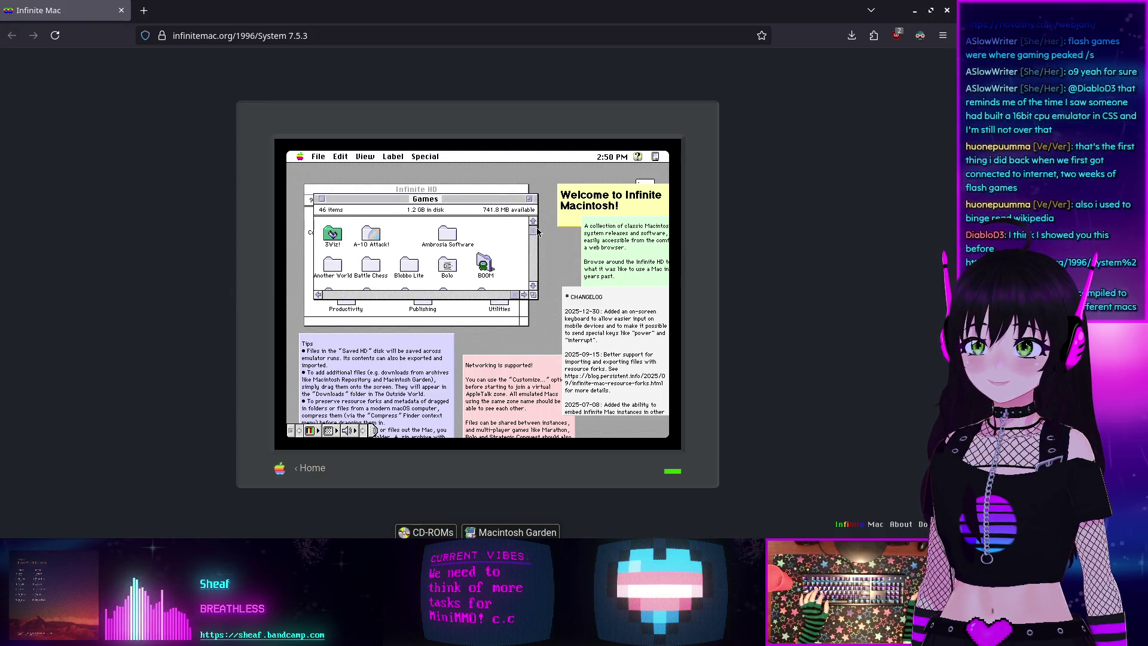
{"action": "left_click_drag", "start_coordinate": [533, 250], "coordinate": [533, 280]}
{"action": "left_click", "coordinate": [532, 223]}
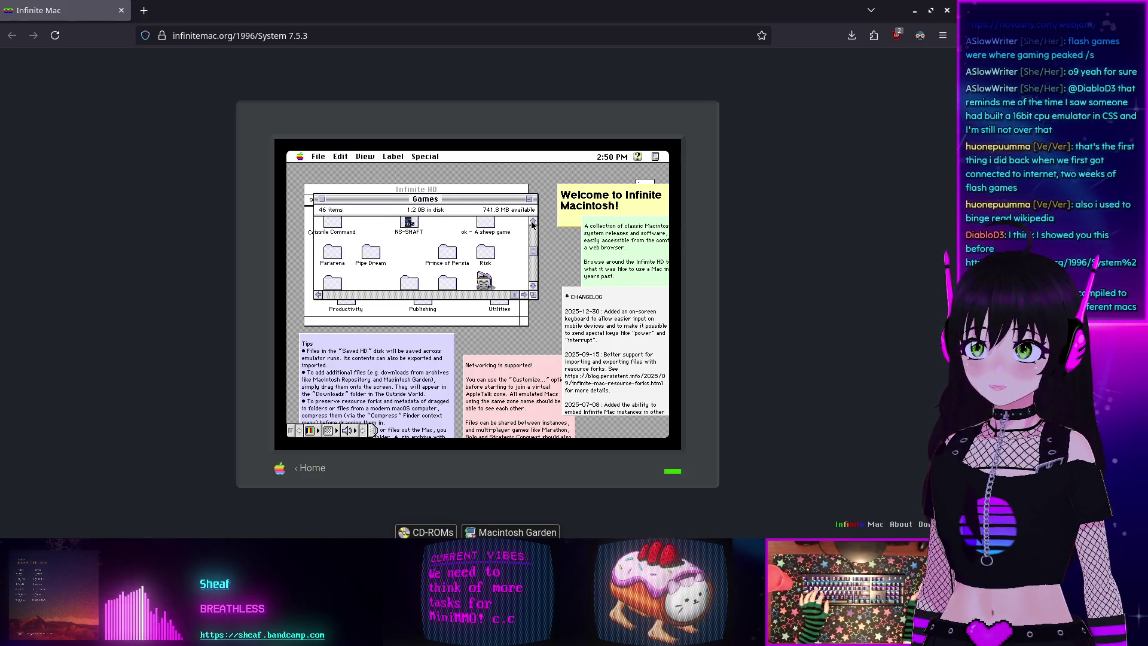
{"action": "left_click", "coordinate": [532, 223]}
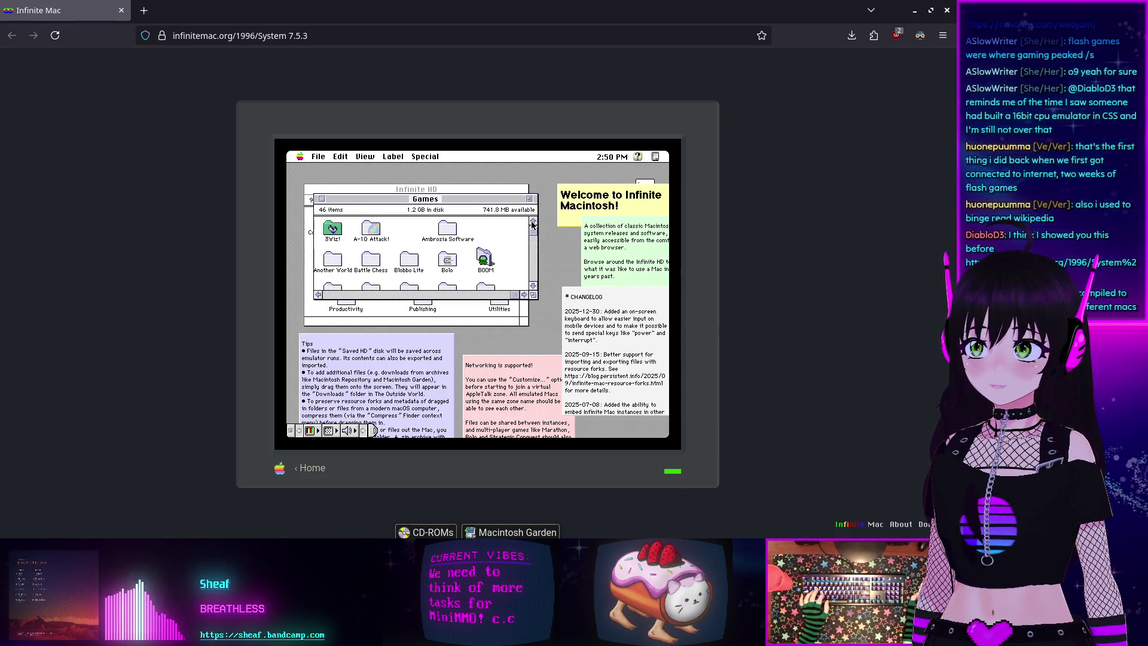
{"action": "left_click_drag", "start_coordinate": [533, 232], "coordinate": [533, 281]}
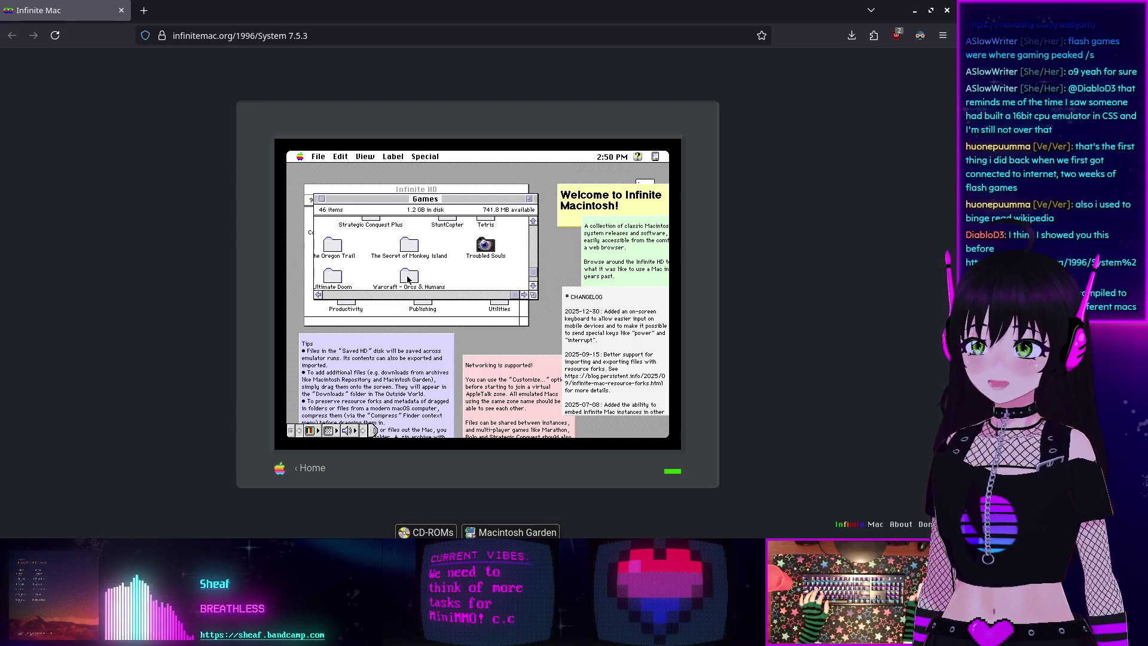
{"action": "double_click", "coordinate": [408, 277]}
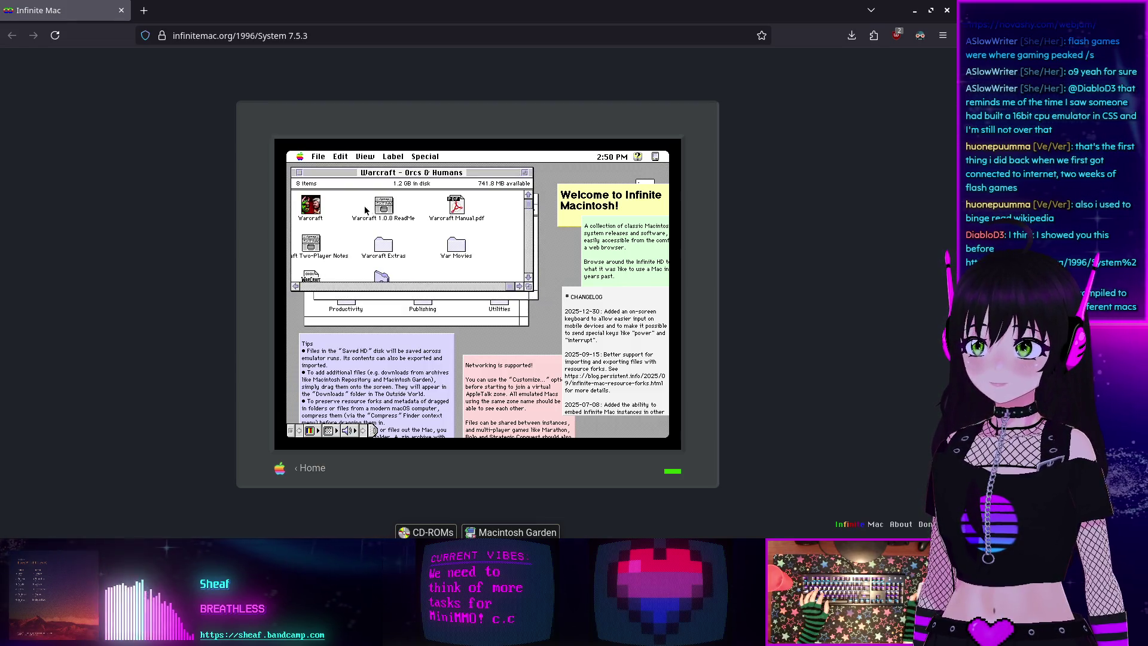
- Launch Warcraft with the default startup options, skip the Blizzard logo, and close the Infinite Mac tab
{"action": "double_click", "coordinate": [305, 205]}
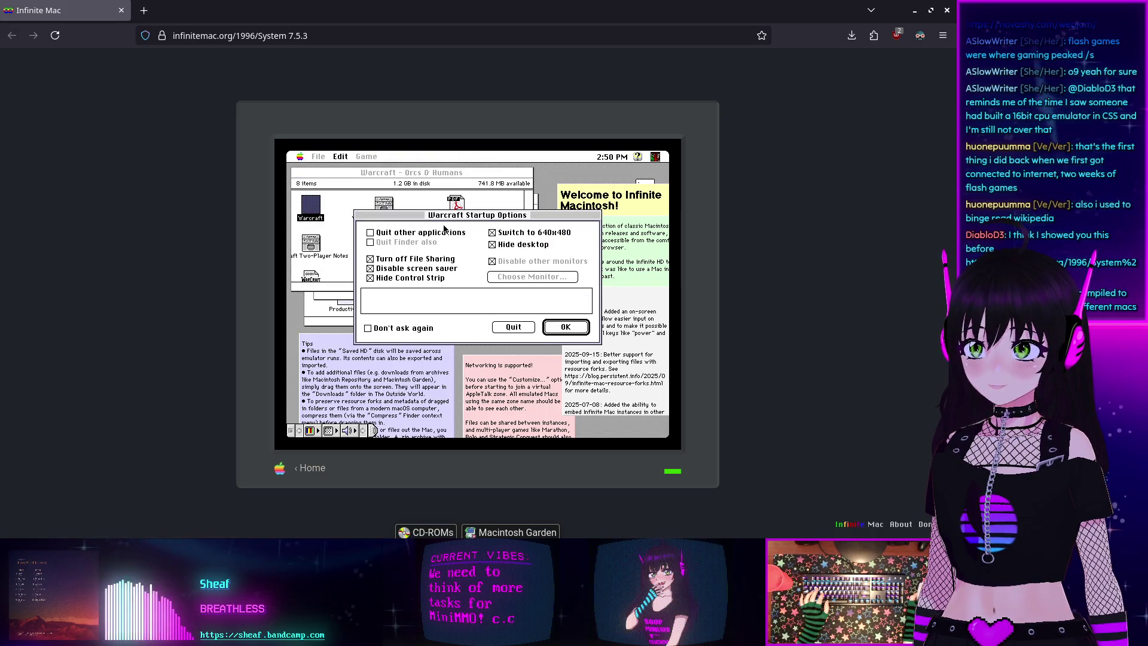
{"action": "left_click", "coordinate": [566, 328]}
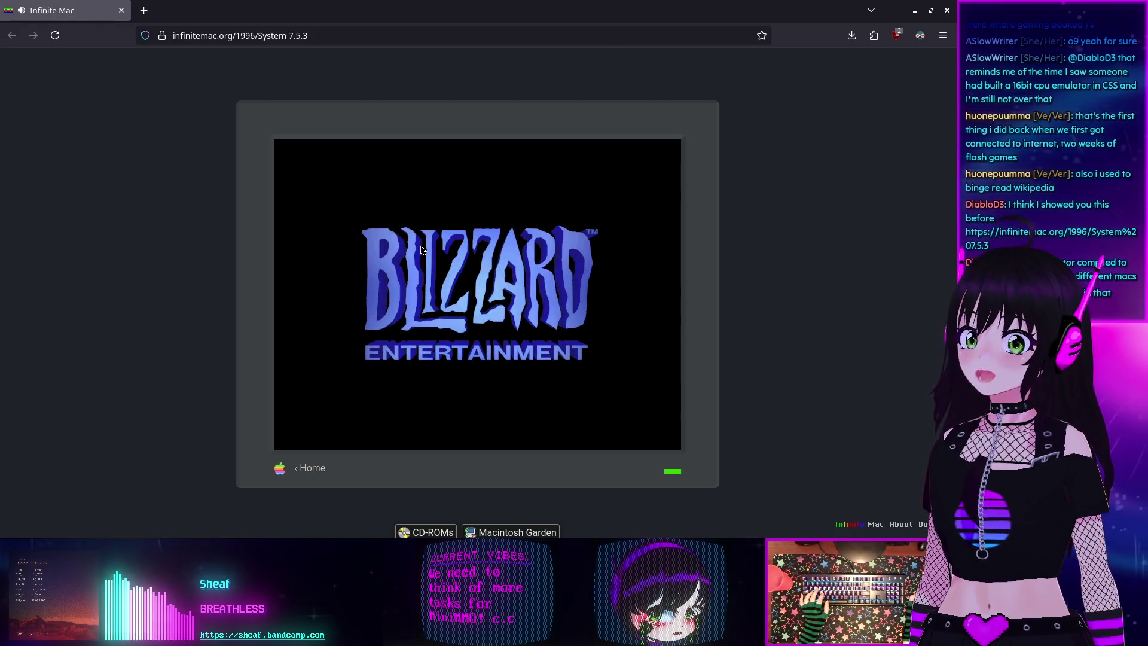
{"action": "left_click", "coordinate": [377, 229]}
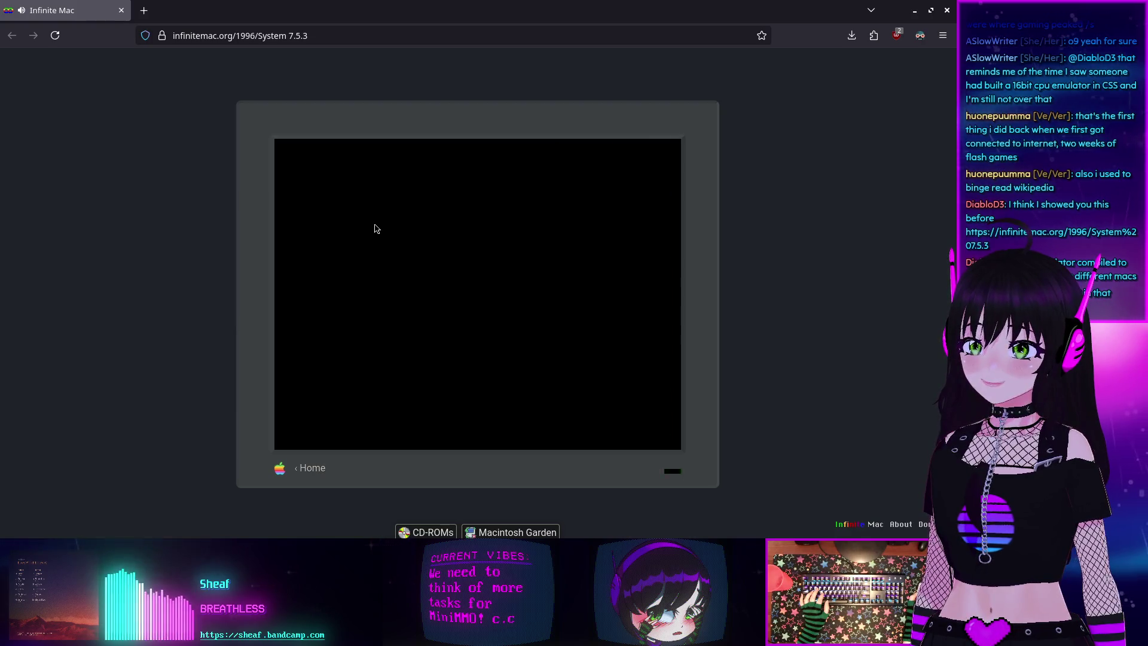
{"action": "left_click", "coordinate": [122, 11]}
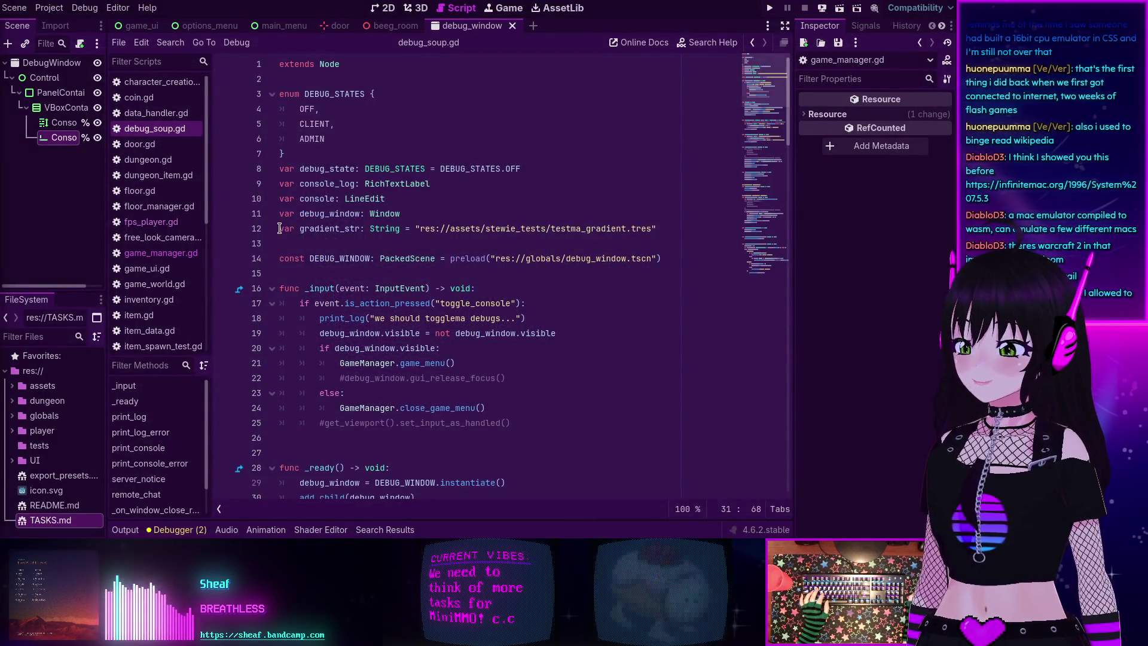
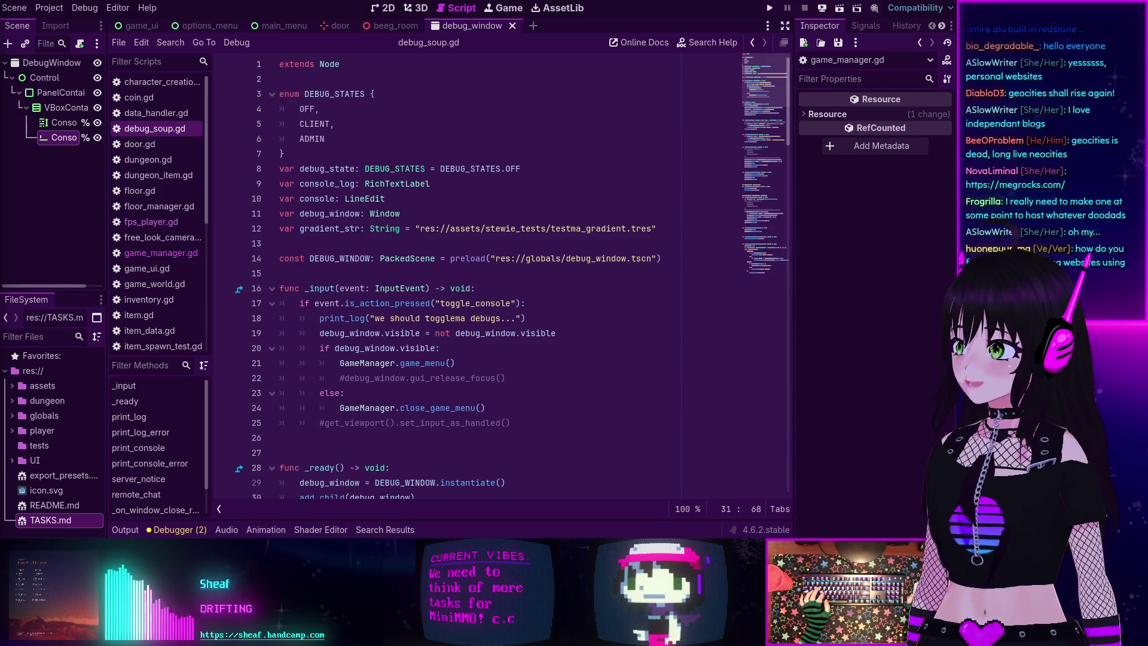
- Switch from the Godot debug_soup.gd script to the Firefox window showing dimden.dev
{"action": "key", "text": "alt+Tab"}
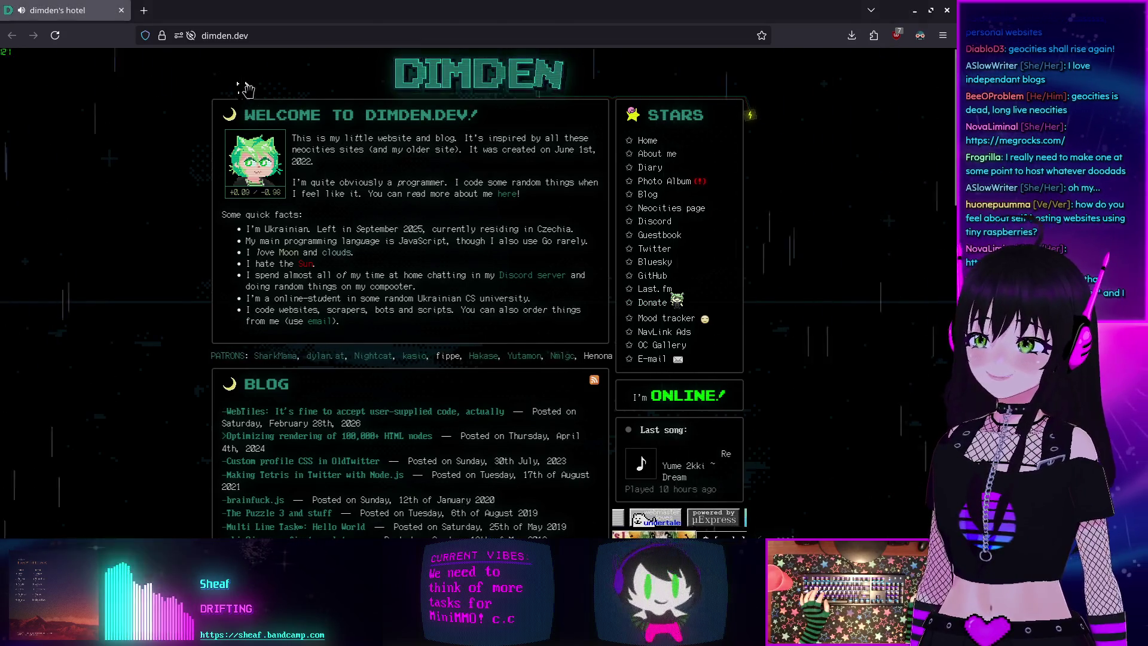
{"action": "left_click", "coordinate": [919, 36]}
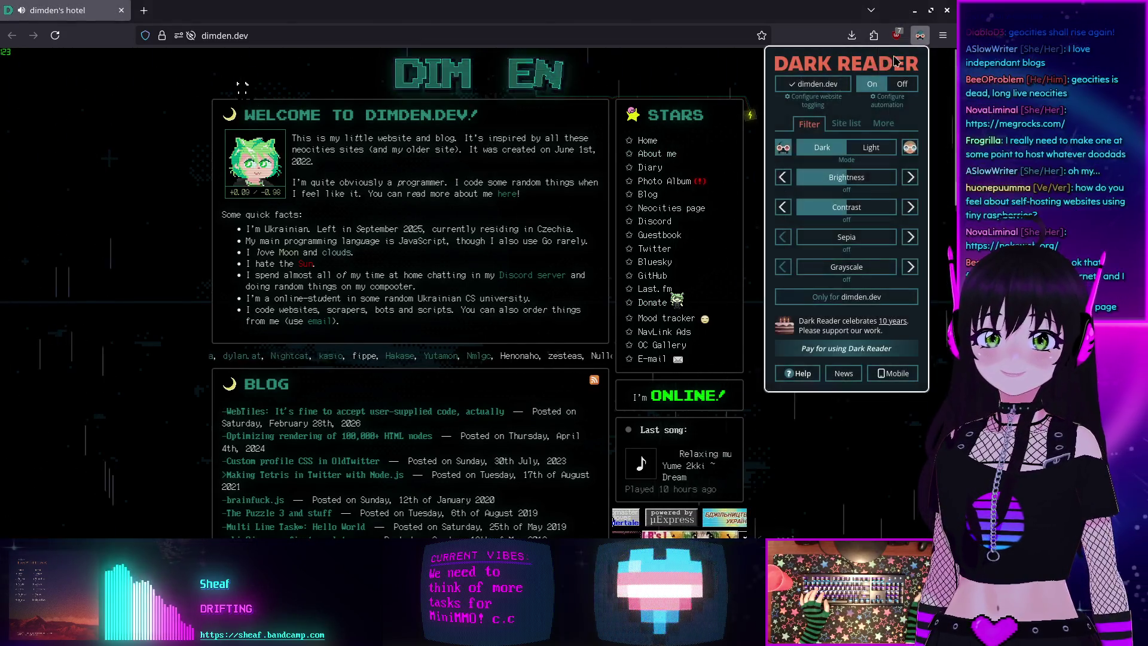
{"action": "left_click", "coordinate": [99, 168]}
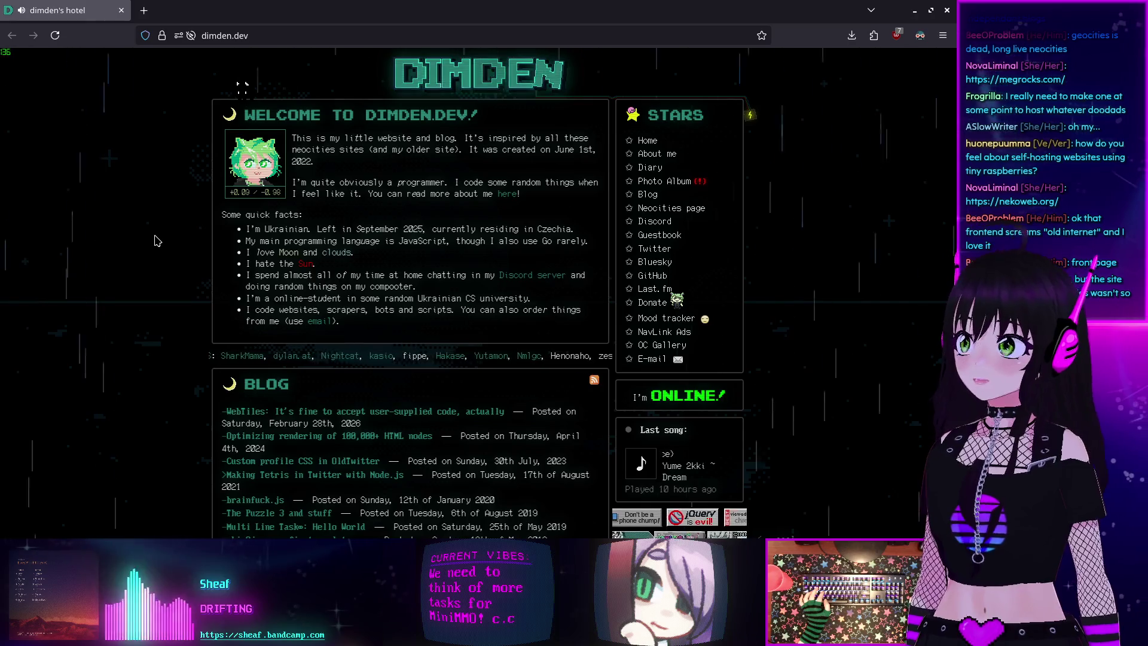
{"action": "left_click", "coordinate": [143, 11]}
- Load novashy.com/tm, follow the Retro Web Jam Info link, and select that page's address
{"action": "type", "text": "novashy.com"}
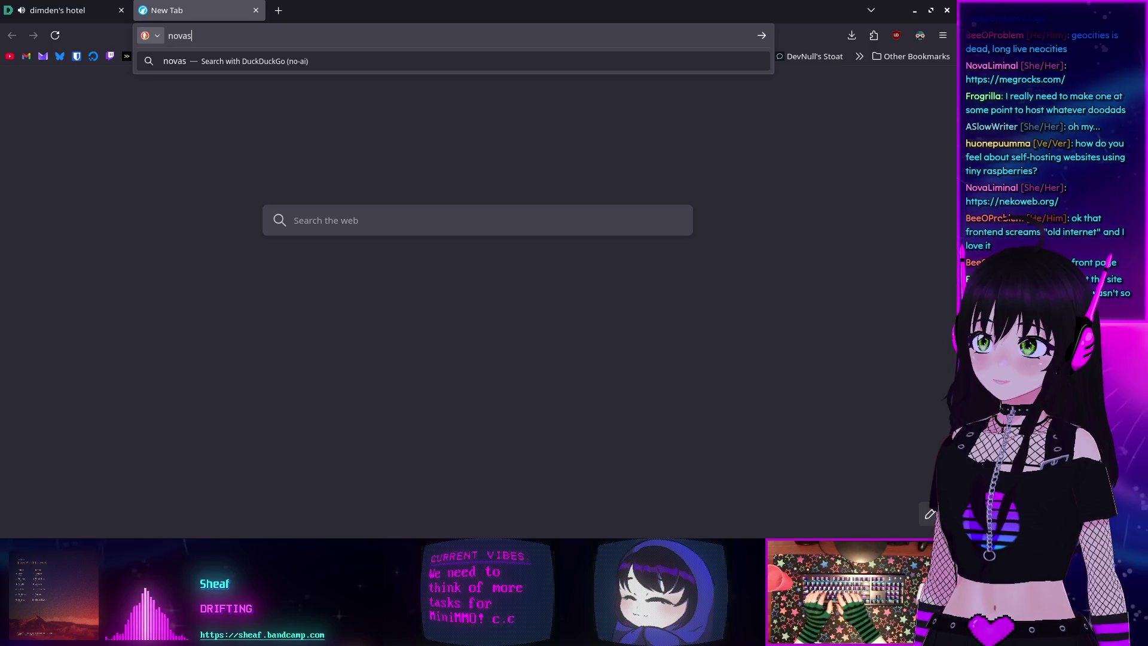
{"action": "type", "text": "/"}
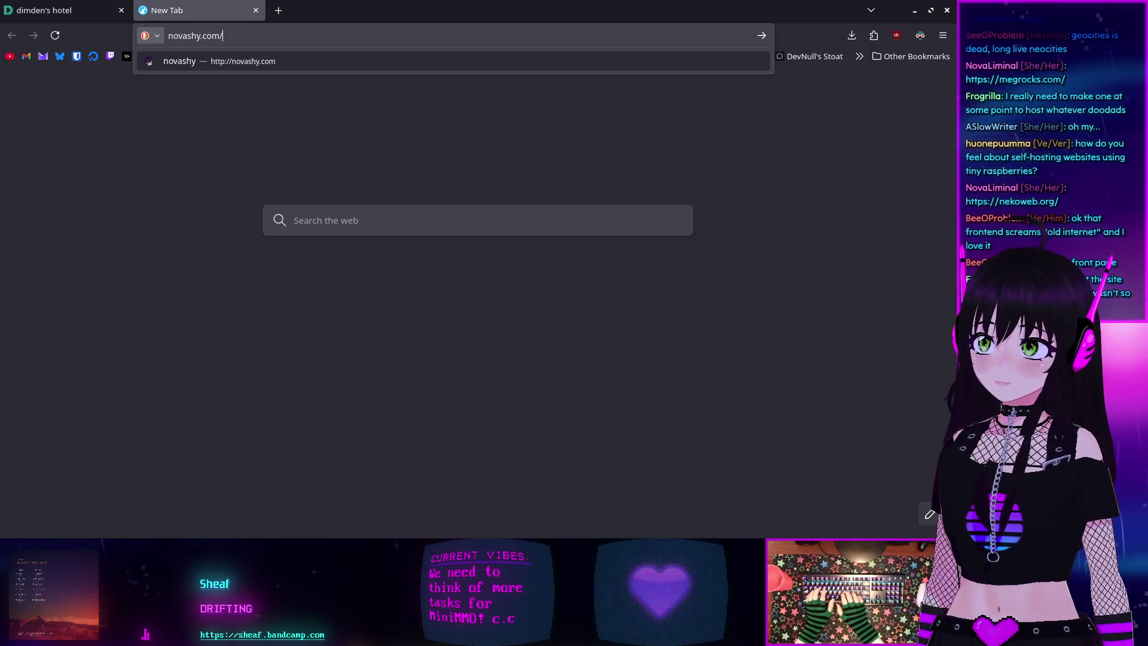
{"action": "type", "text": "t"}
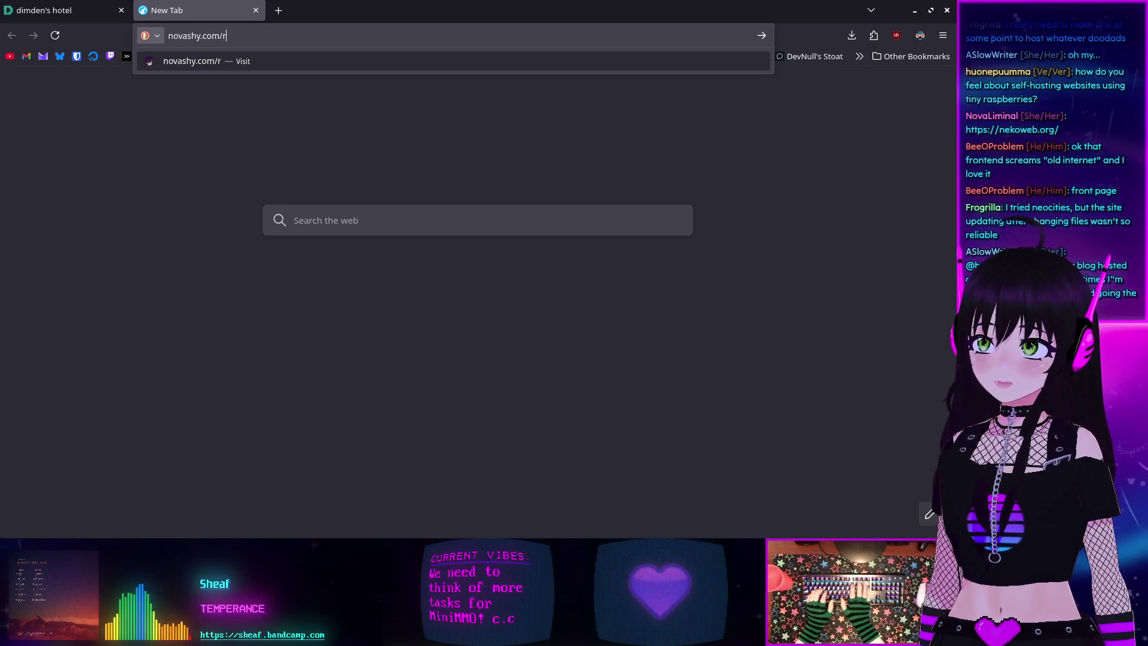
{"action": "type", "text": "m"}
{"action": "key", "text": "Return"}
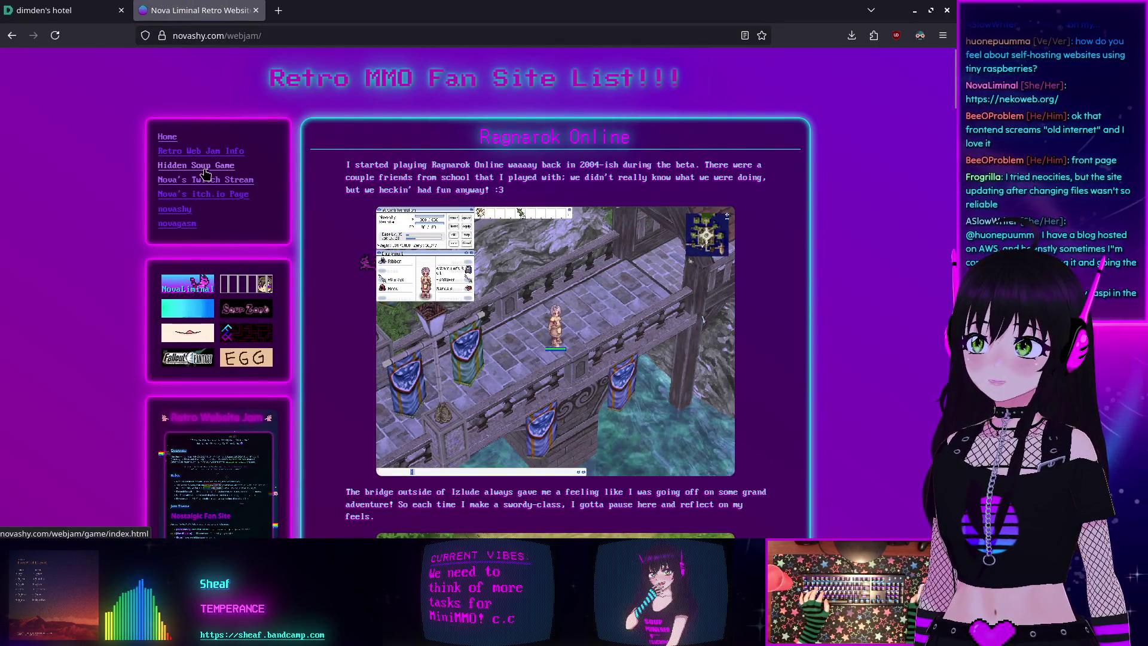
{"action": "left_click", "coordinate": [193, 157]}
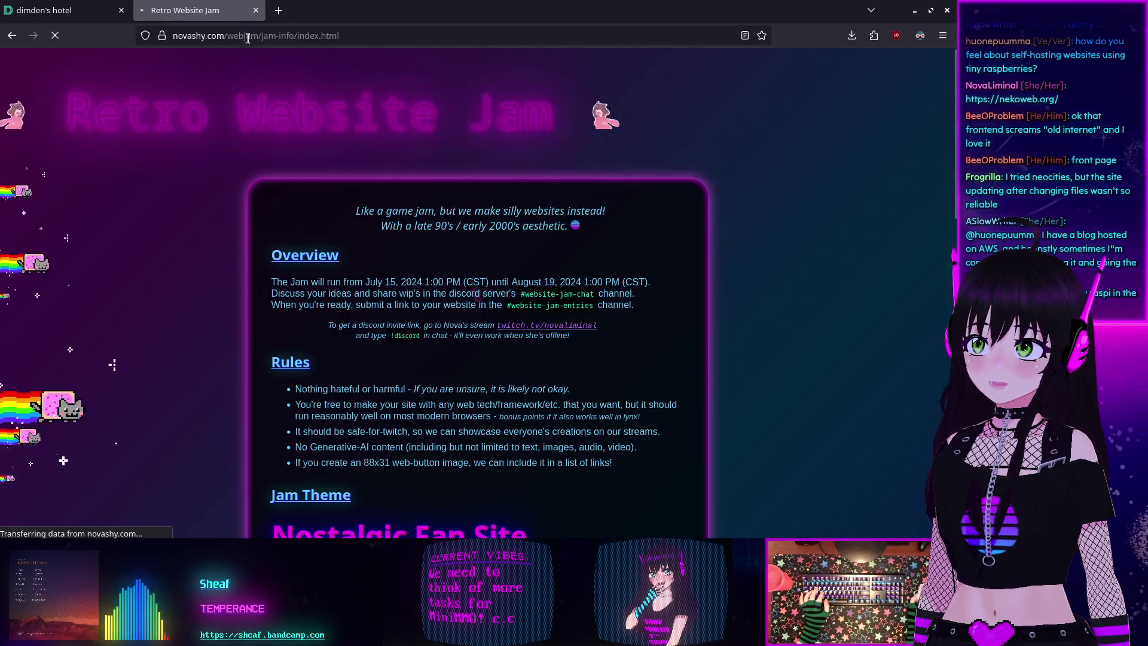
{"action": "left_click", "coordinate": [312, 35]}
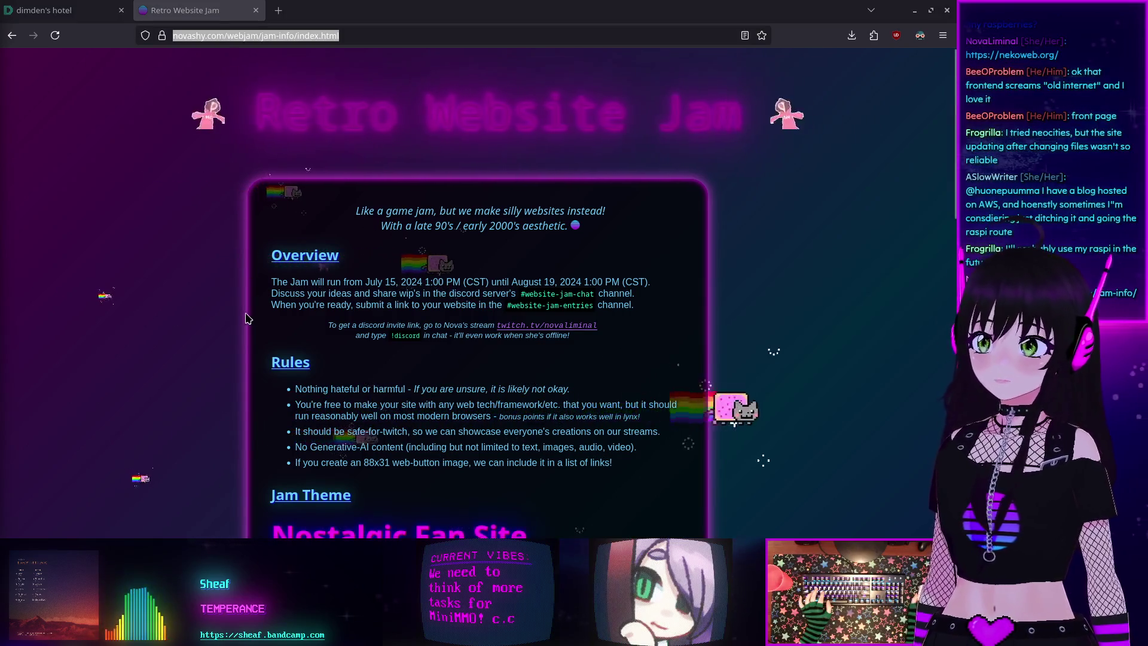
- Skim the Retro Website Jam page, then close its tab to return to dimden.dev
{"action": "scroll", "coordinate": [241, 319], "scroll_direction": "down", "scroll_amount": 8}
{"action": "scroll", "coordinate": [242, 319], "scroll_direction": "up", "scroll_amount": 6}
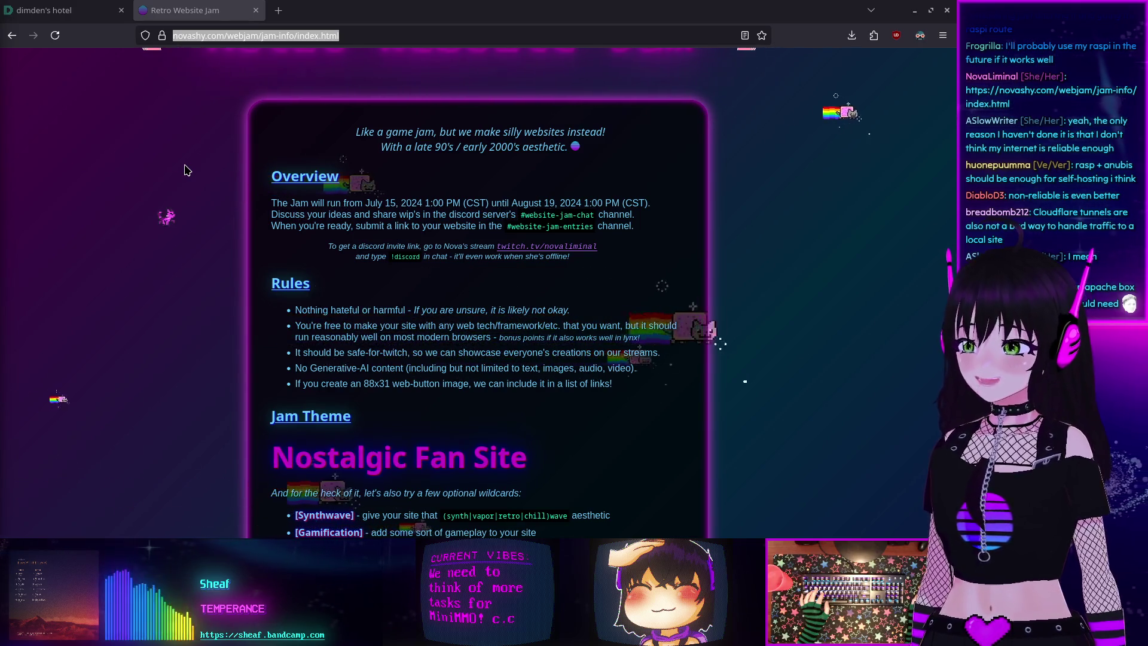
{"action": "left_click", "coordinate": [255, 13]}
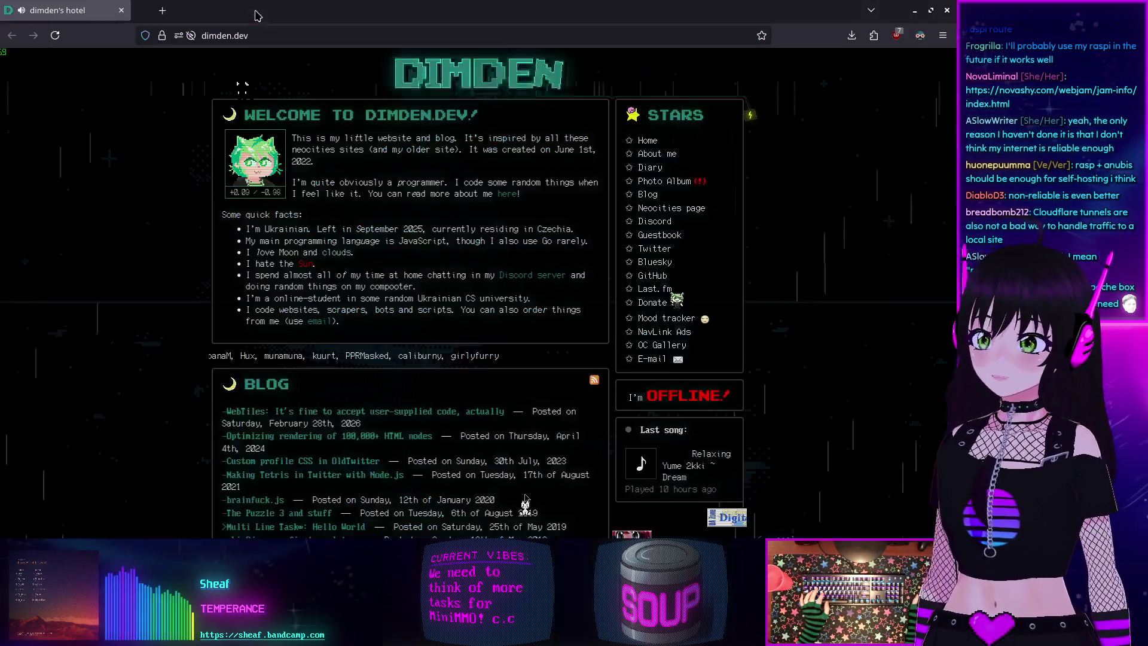
{"action": "scroll", "coordinate": [201, 161], "scroll_direction": "down", "scroll_amount": 5}
{"action": "scroll", "coordinate": [201, 161], "scroll_direction": "up", "scroll_amount": 5}
{"action": "scroll", "coordinate": [198, 158], "scroll_direction": "down", "scroll_amount": 2}
{"action": "scroll", "coordinate": [180, 185], "scroll_direction": "up", "scroll_amount": 2}
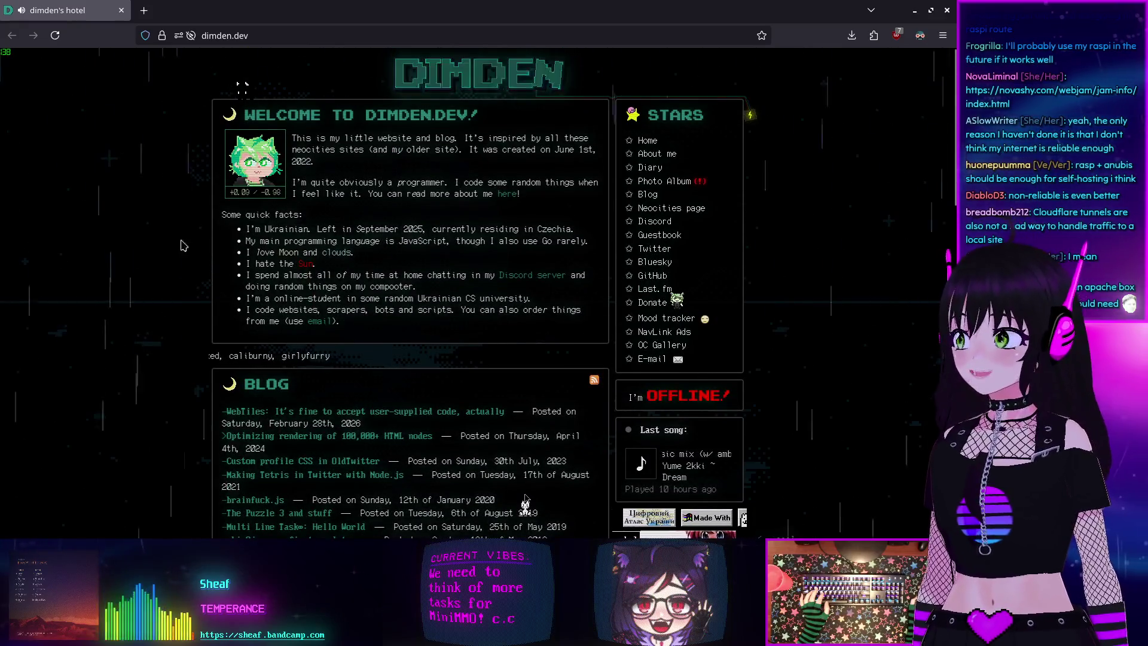
{"action": "left_click", "coordinate": [734, 257]}
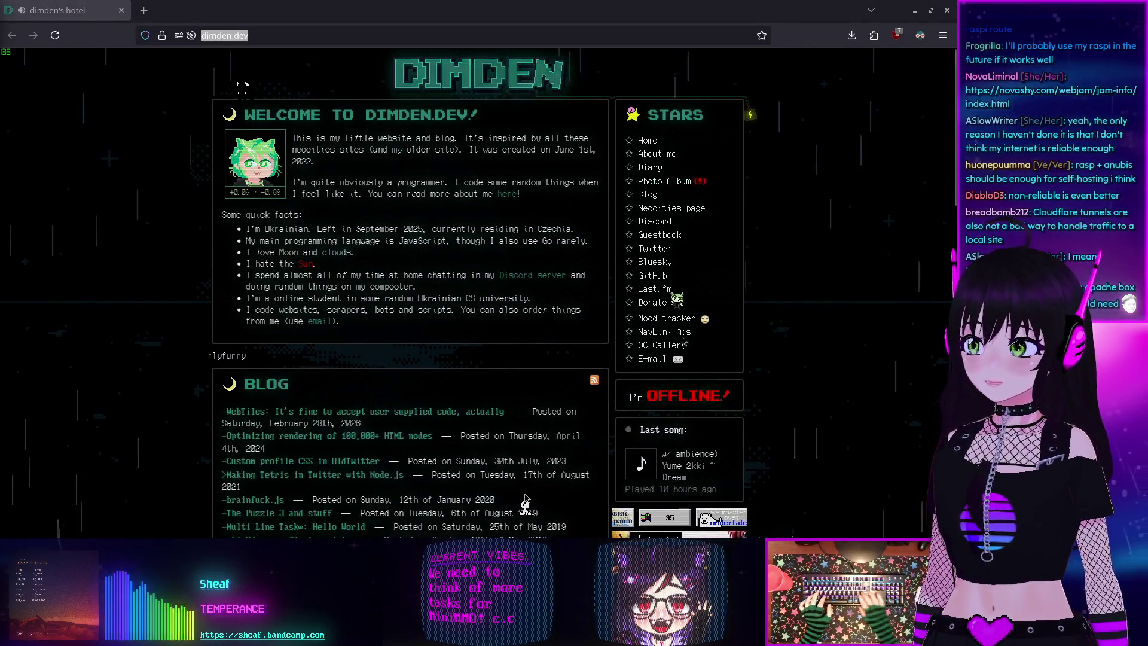
{"action": "scroll", "coordinate": [88, 356], "scroll_direction": "down", "scroll_amount": 5}
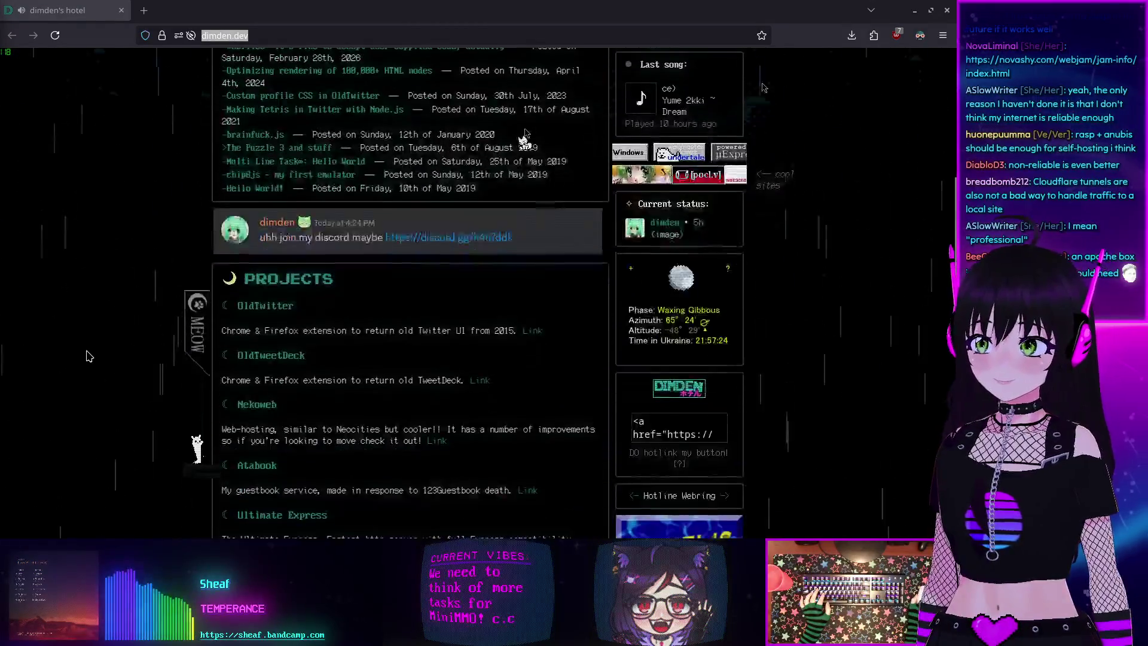
{"action": "scroll", "coordinate": [88, 355], "scroll_direction": "down", "scroll_amount": 5}
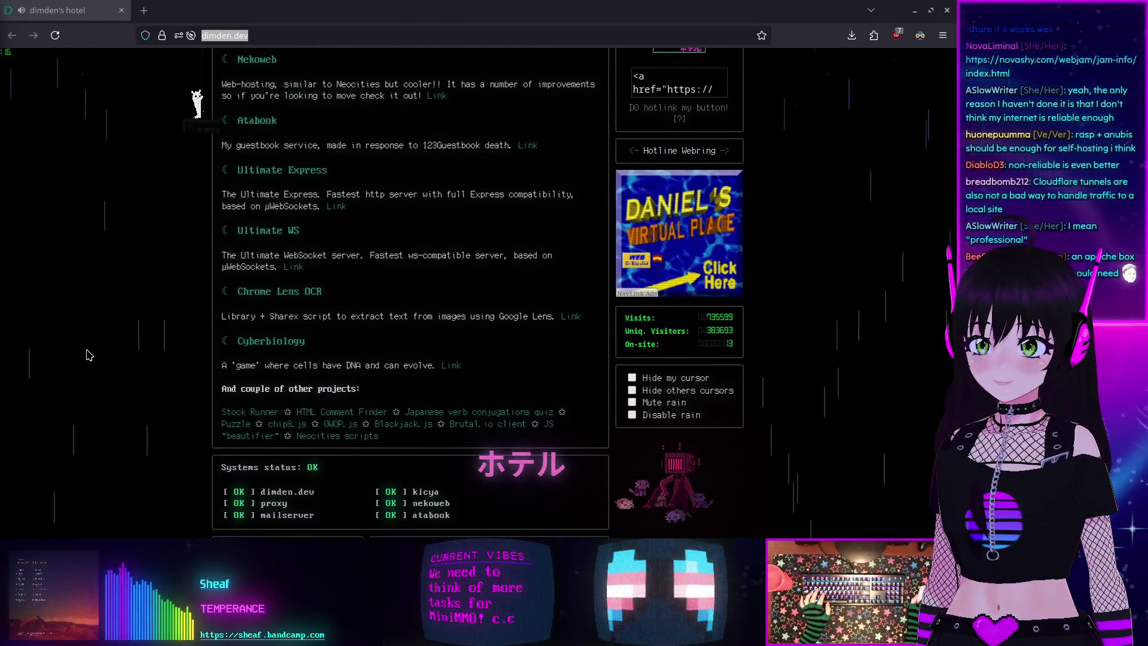
{"action": "scroll", "coordinate": [88, 355], "scroll_direction": "up", "scroll_amount": 7}
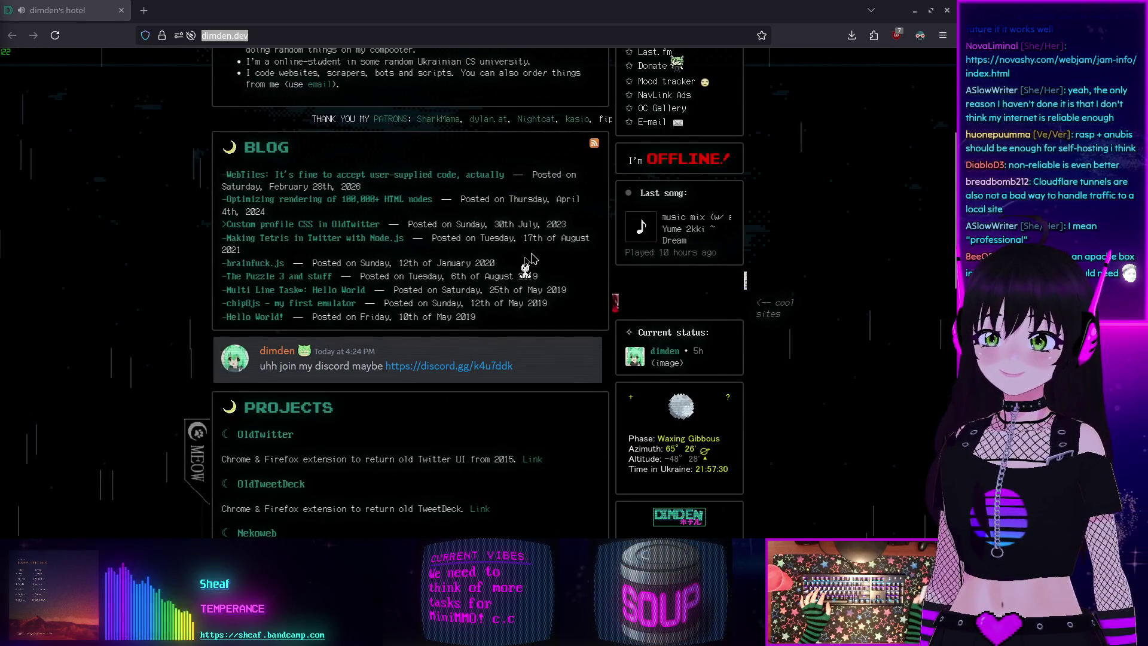
{"action": "scroll", "coordinate": [505, 242], "scroll_direction": "up", "scroll_amount": 4}
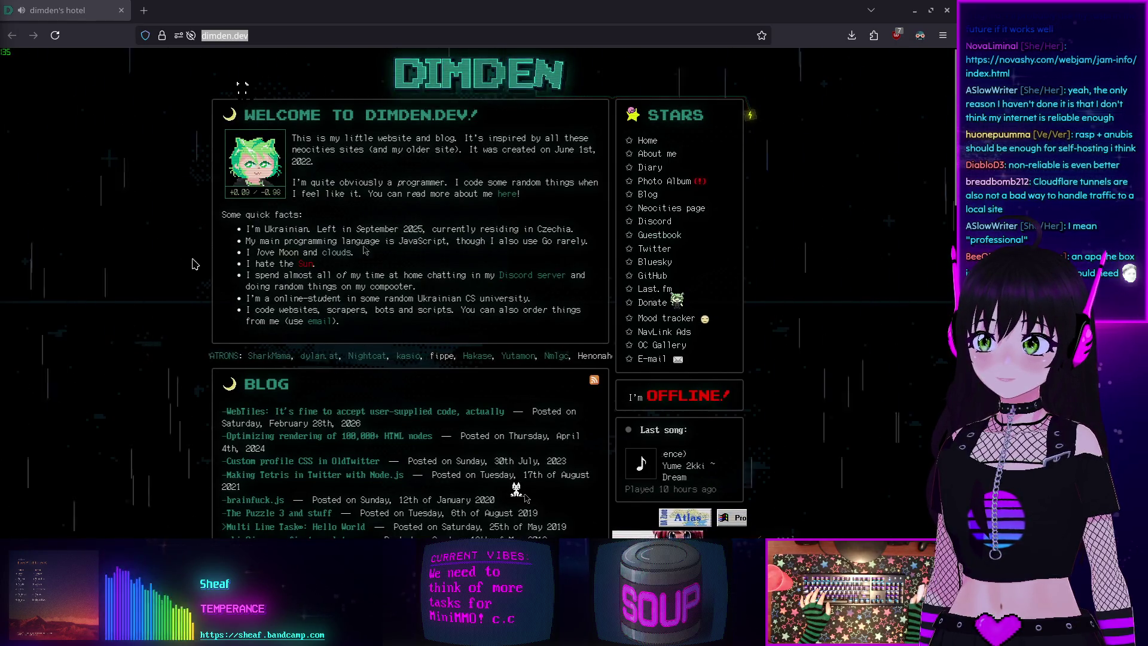
{"action": "scroll", "coordinate": [310, 268], "scroll_direction": "down", "scroll_amount": 1}
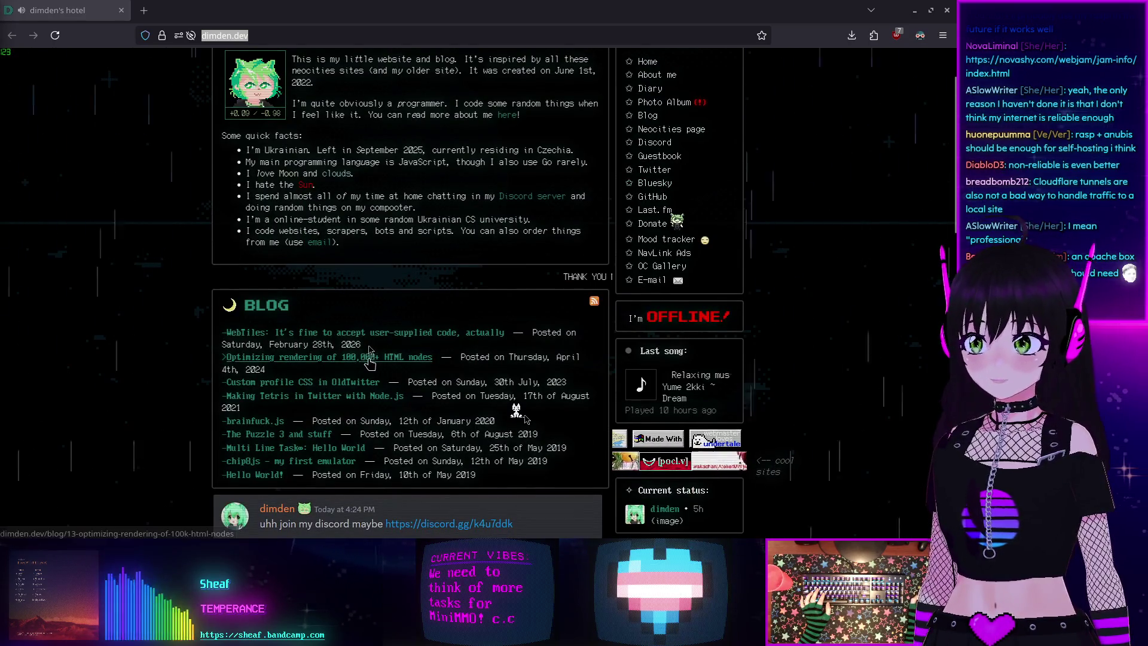
{"action": "left_click", "coordinate": [151, 282]}
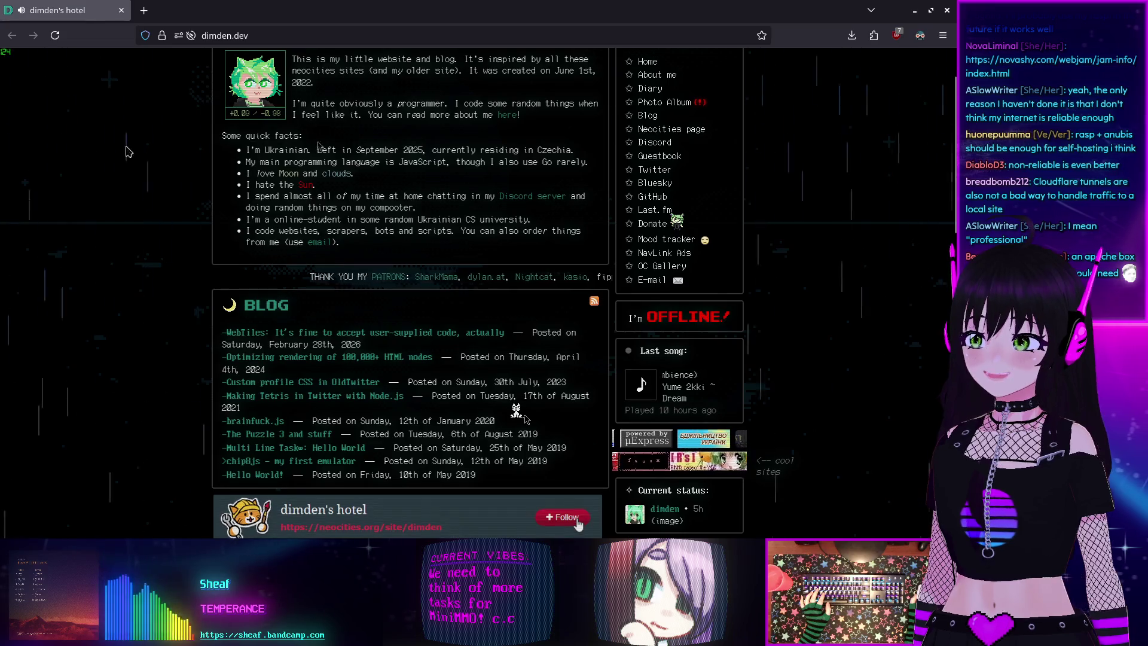
{"action": "scroll", "coordinate": [128, 170], "scroll_direction": "up", "scroll_amount": 2}
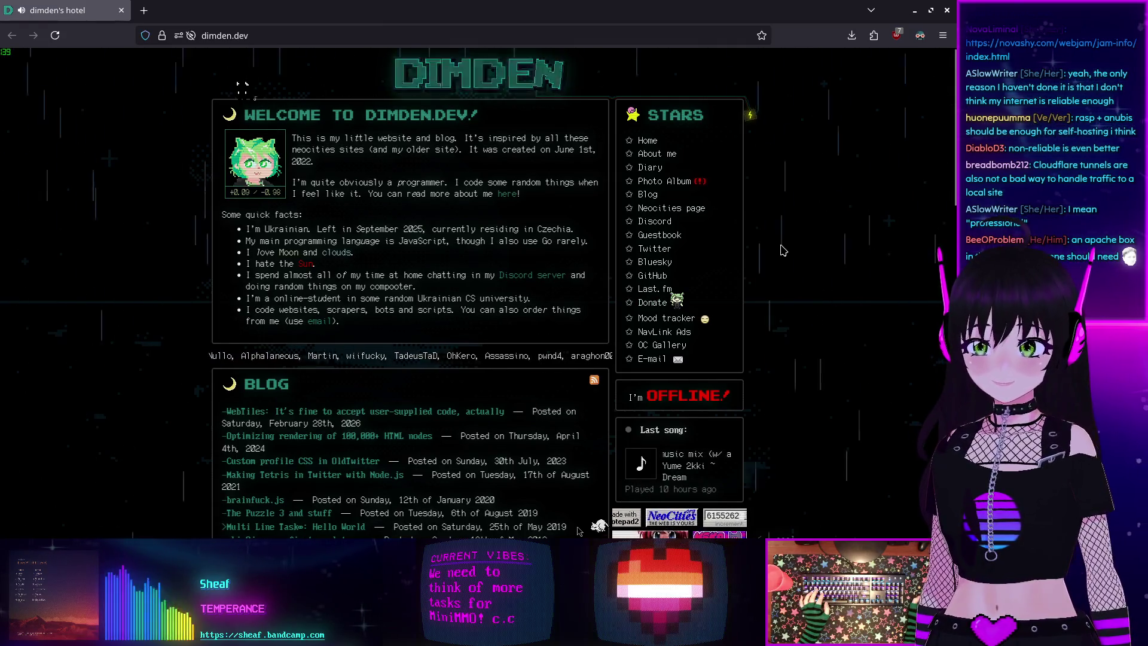
{"action": "scroll", "coordinate": [789, 250], "scroll_direction": "down", "scroll_amount": 5}
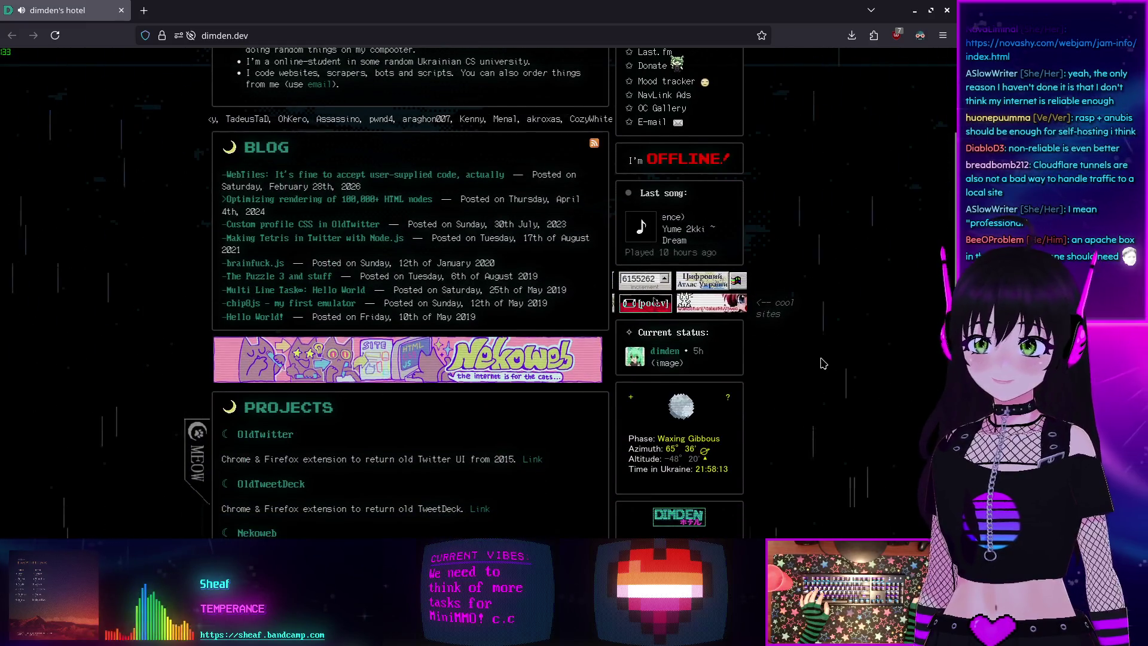
{"action": "scroll", "coordinate": [823, 363], "scroll_direction": "down", "scroll_amount": 2}
{"action": "scroll", "coordinate": [819, 360], "scroll_direction": "down", "scroll_amount": 3}
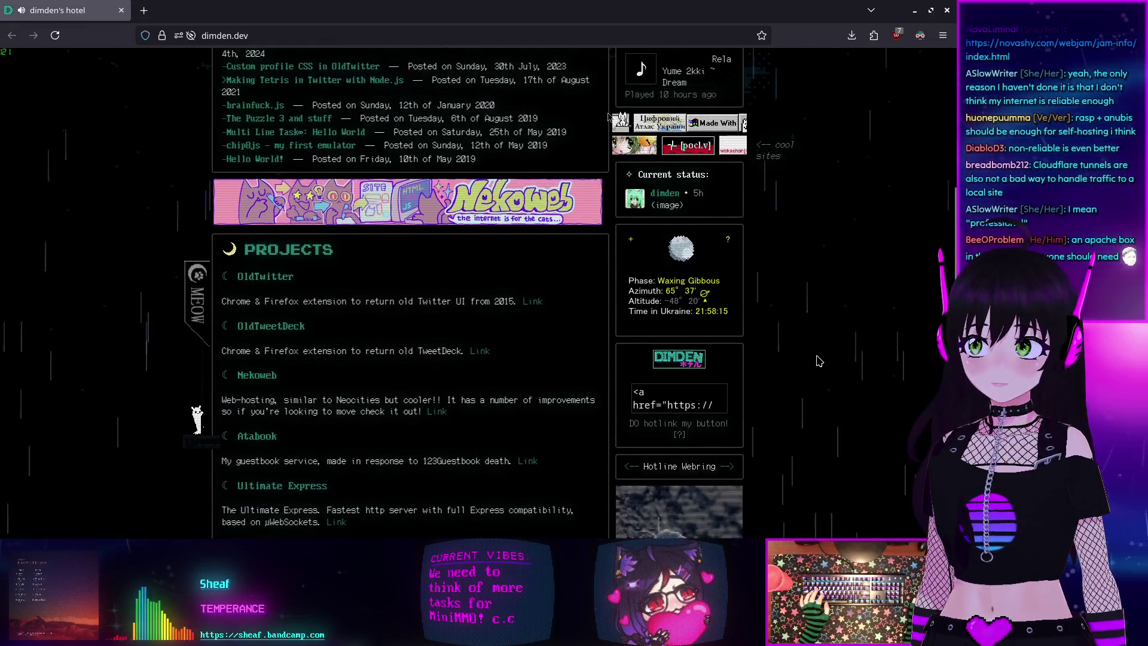
{"action": "scroll", "coordinate": [819, 361], "scroll_direction": "down", "scroll_amount": 1}
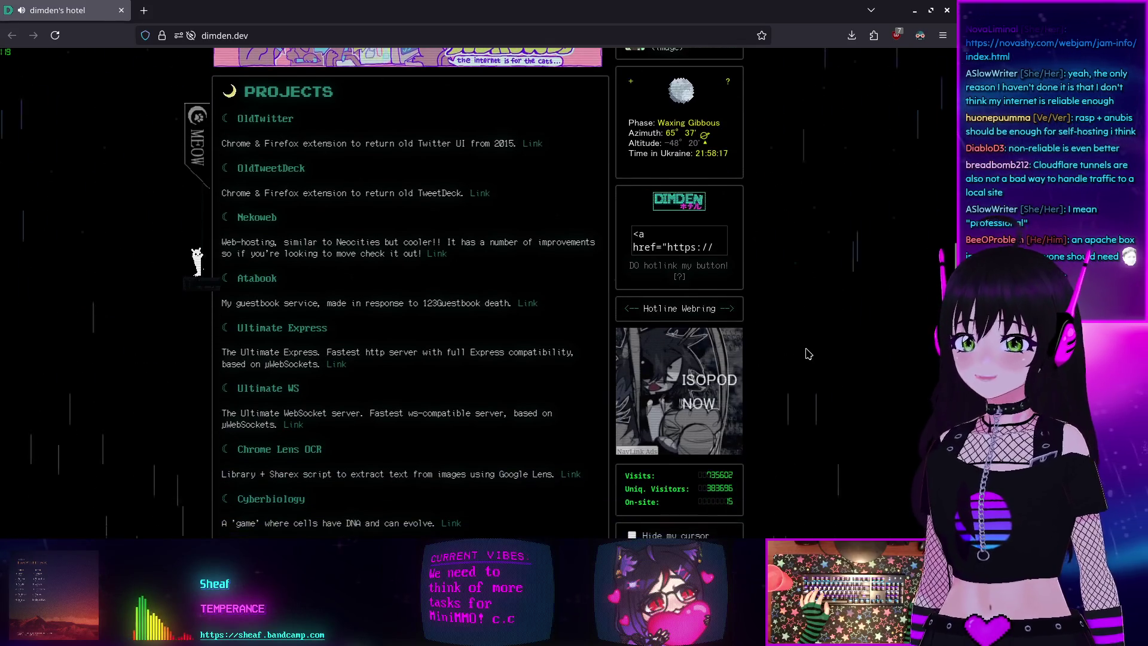
{"action": "scroll", "coordinate": [138, 221], "scroll_direction": "up", "scroll_amount": 8}
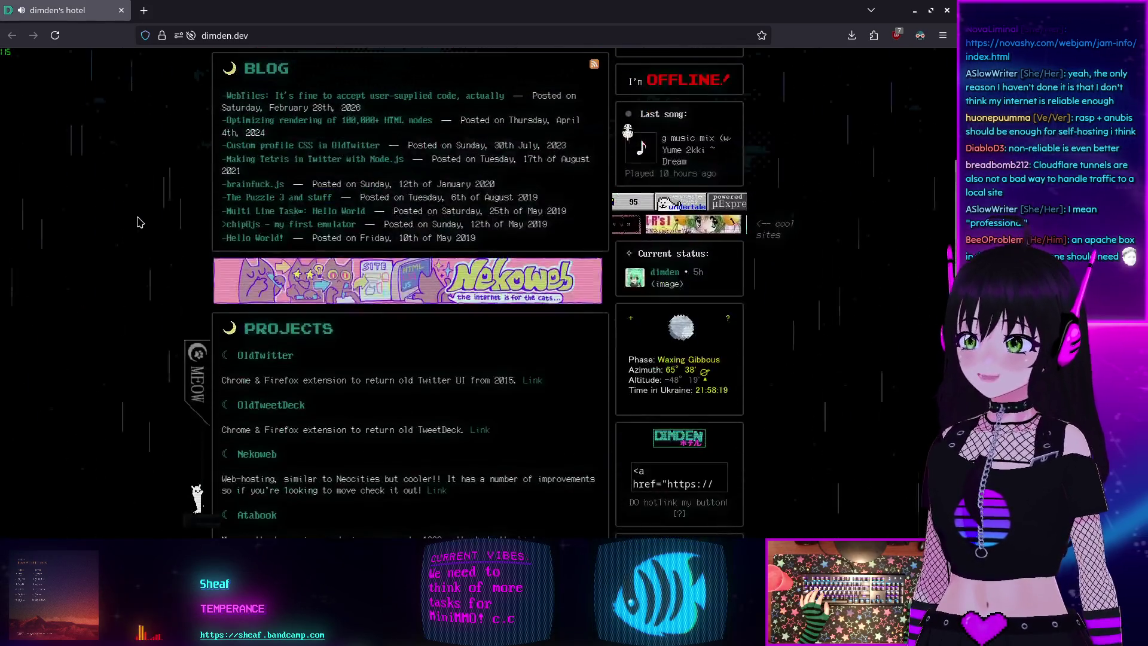